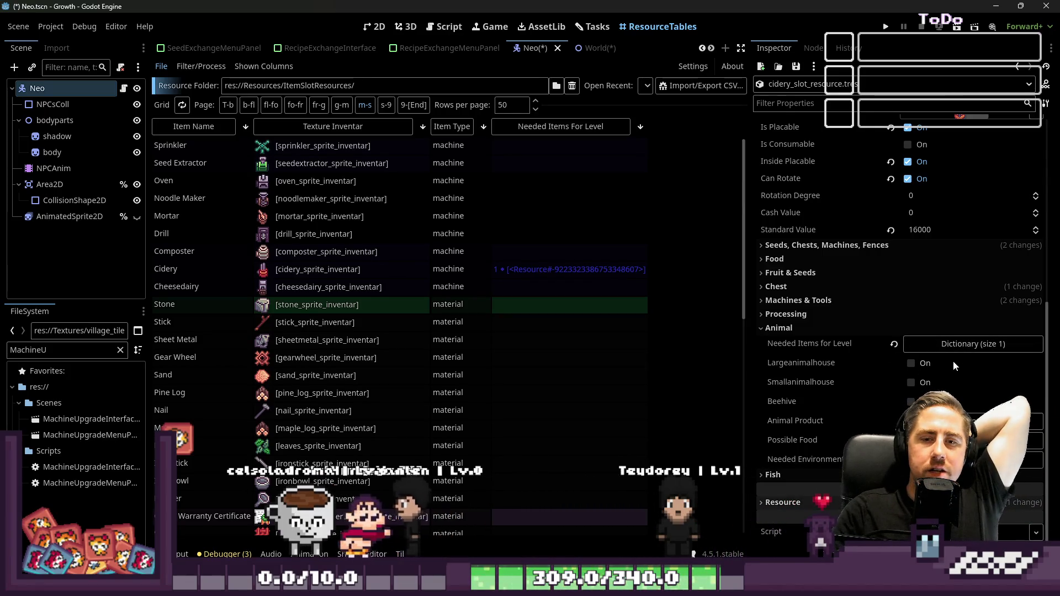
- Expand the Cidery's Needed Items for Level dictionary and level 1's item array
left_click(960, 344)
left_click(942, 385)
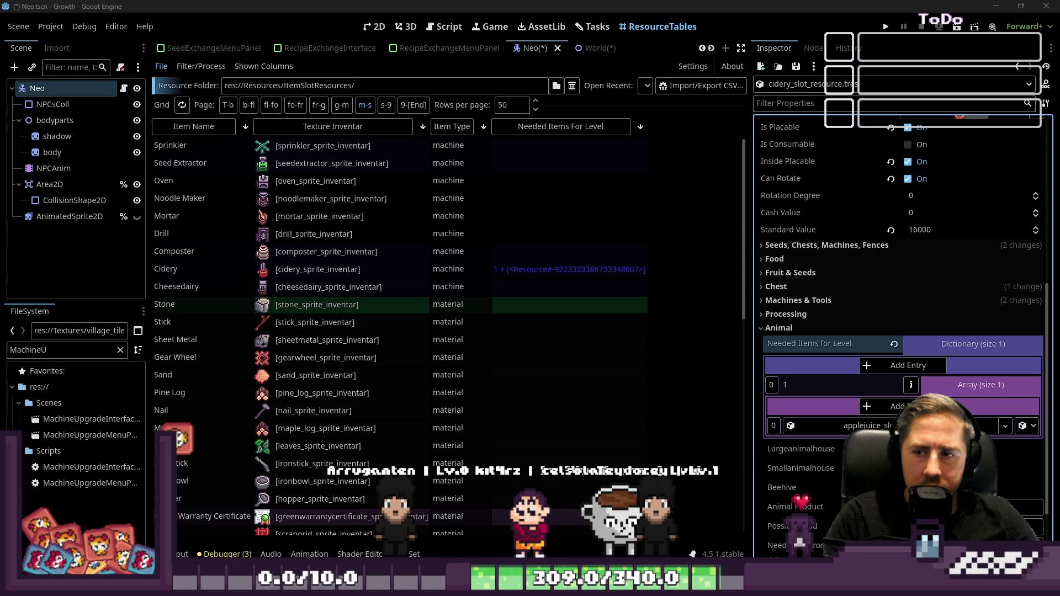
left_click(953, 389)
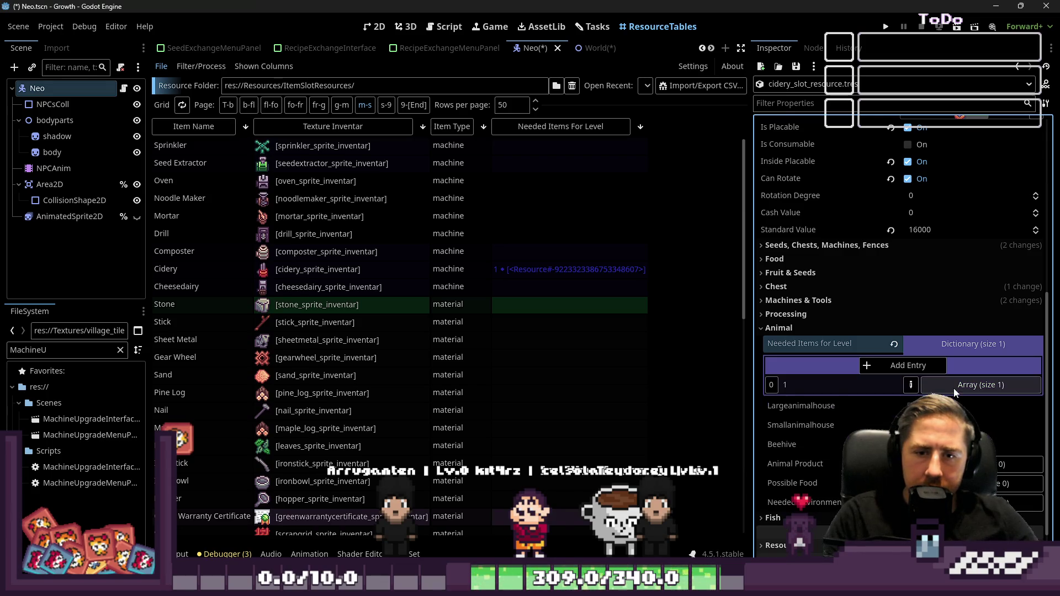
left_click(943, 392)
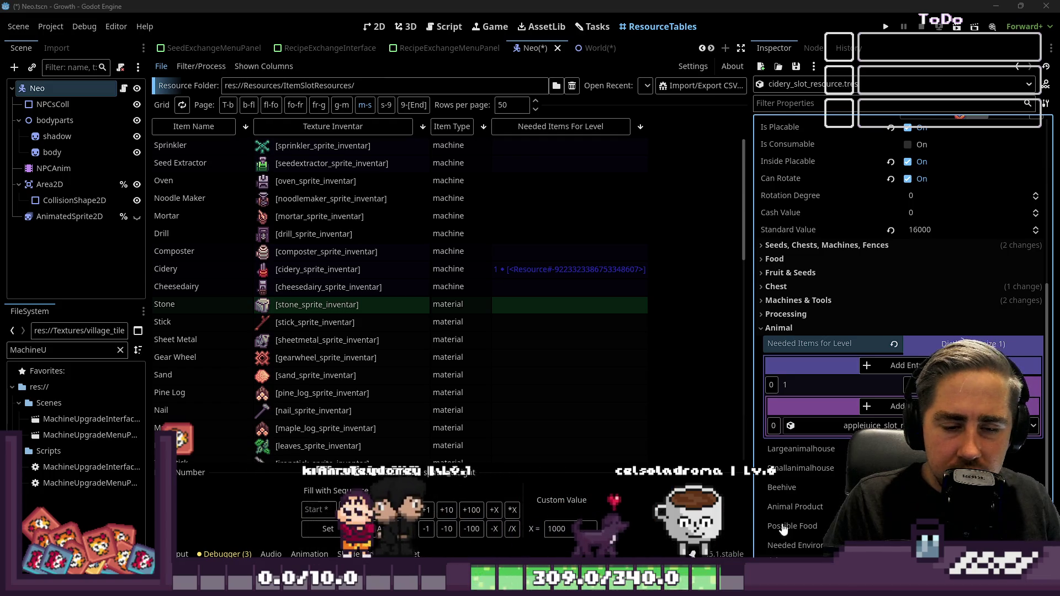
key("alt+Tab")
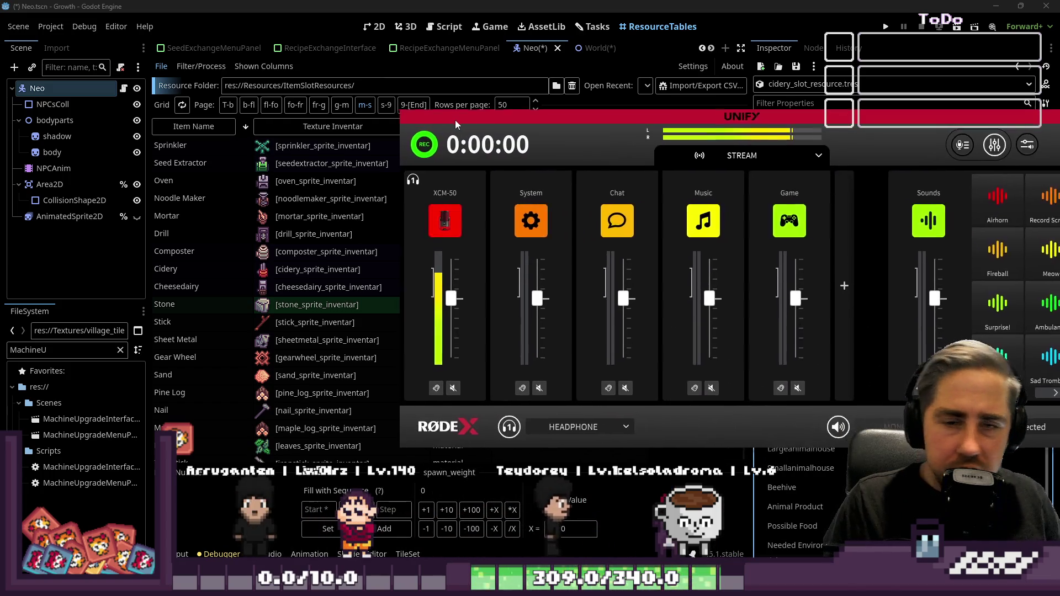
left_click_drag(455, 121, 409, 97)
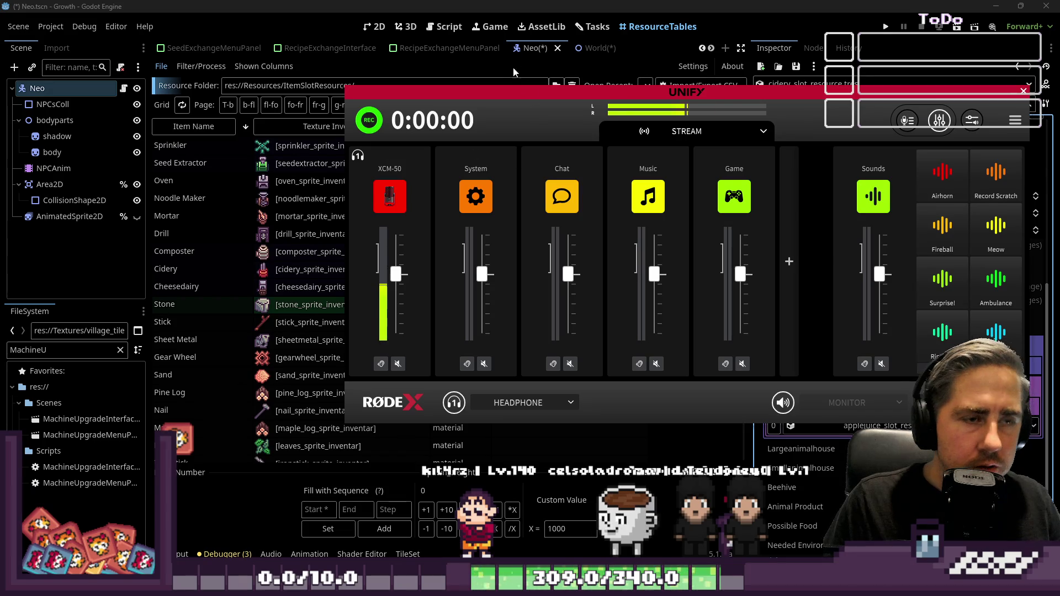
left_click(692, 554)
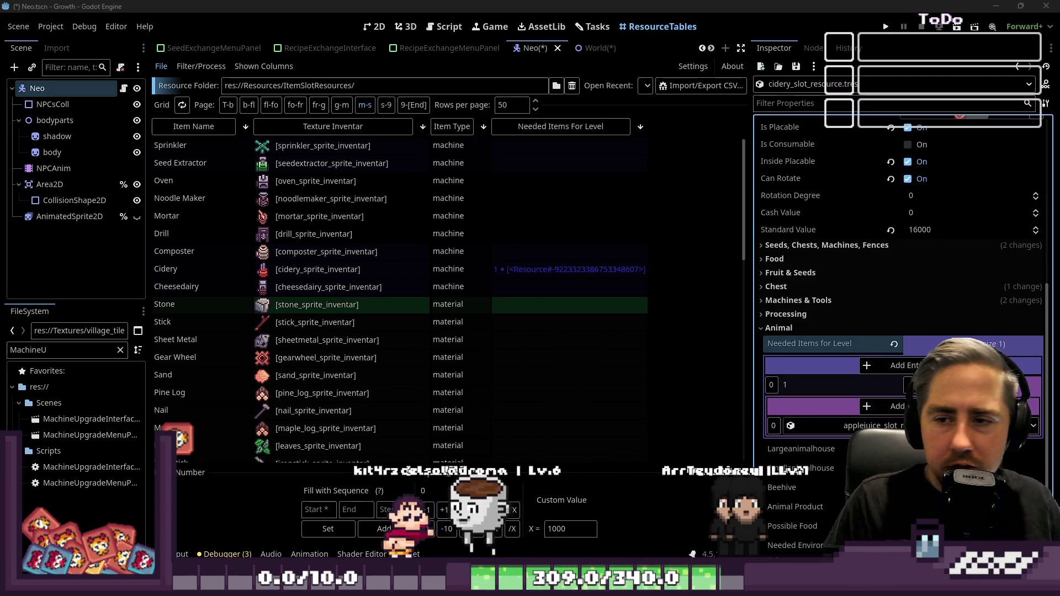
mouse_move(593, 587)
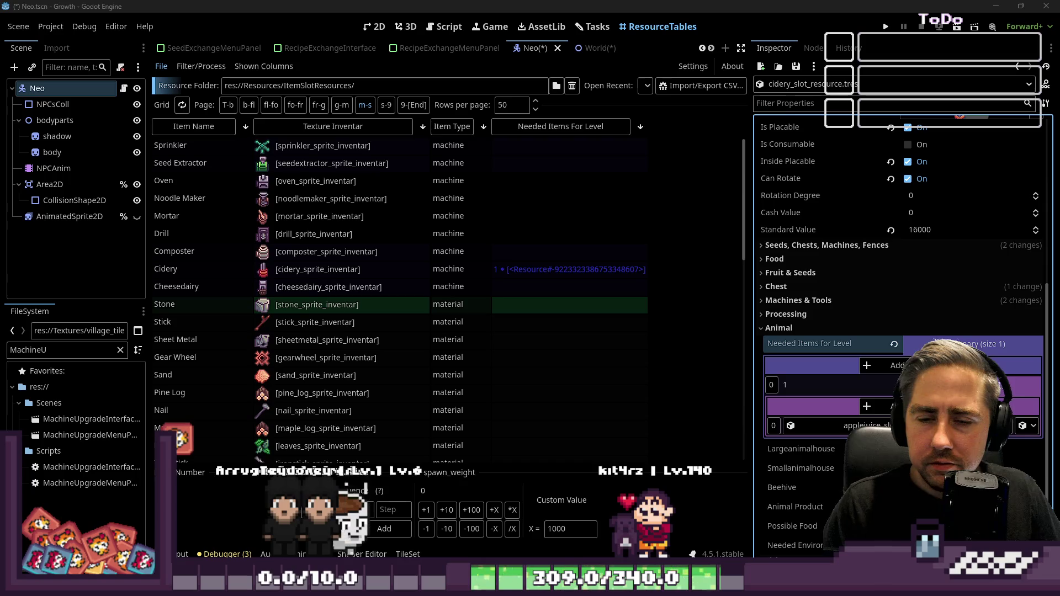
scroll(889, 349, "down", 3)
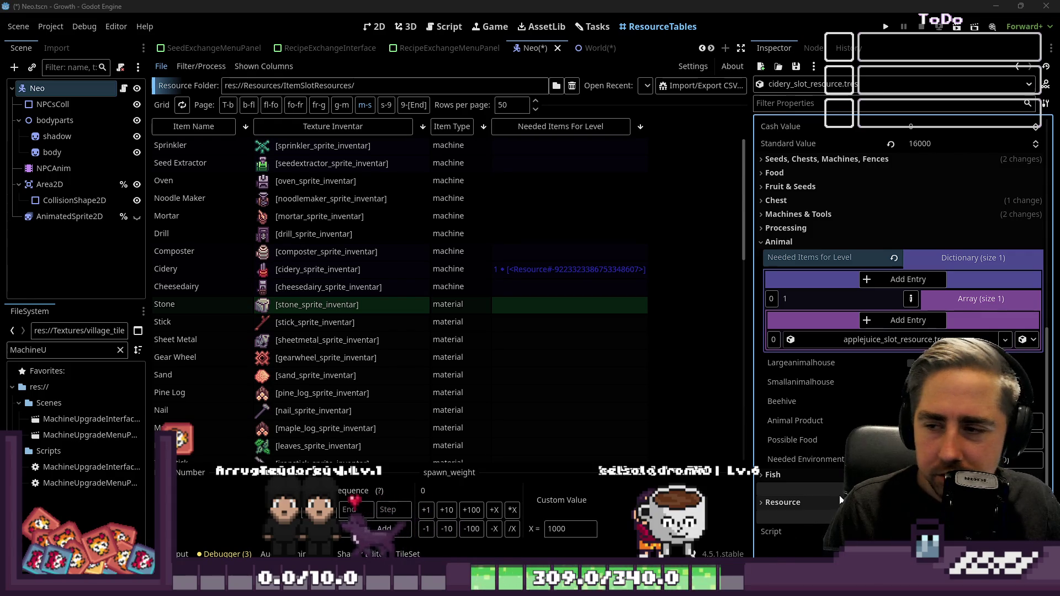
mouse_move(840, 495)
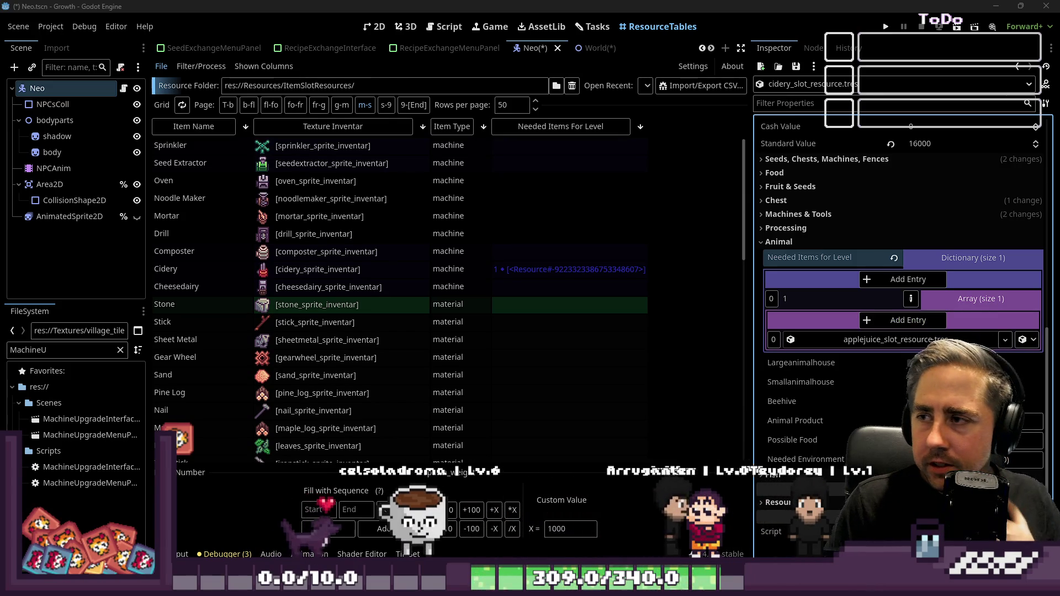
key("alt+Tab")
scroll(348, 276, "down", 1)
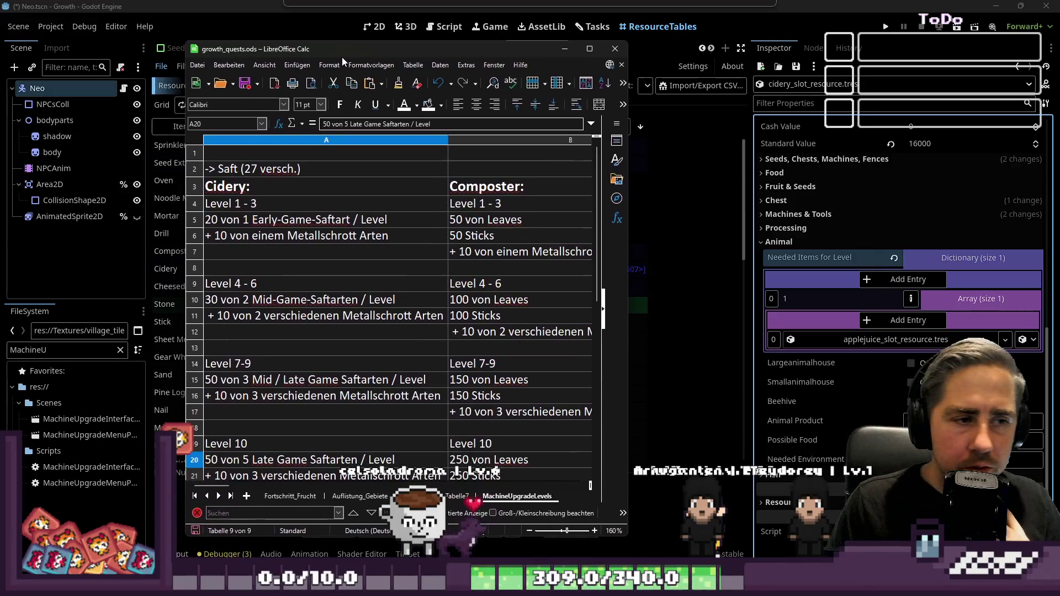
key("alt+Tab")
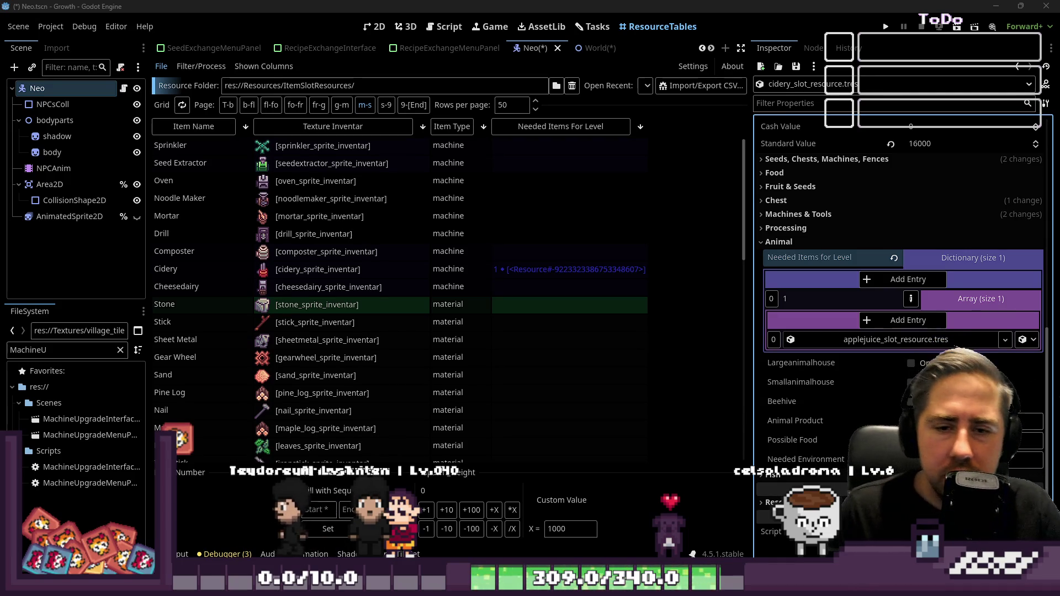
- Add a test slot to level 1's array, clear it, then delete it again
left_click(900, 329)
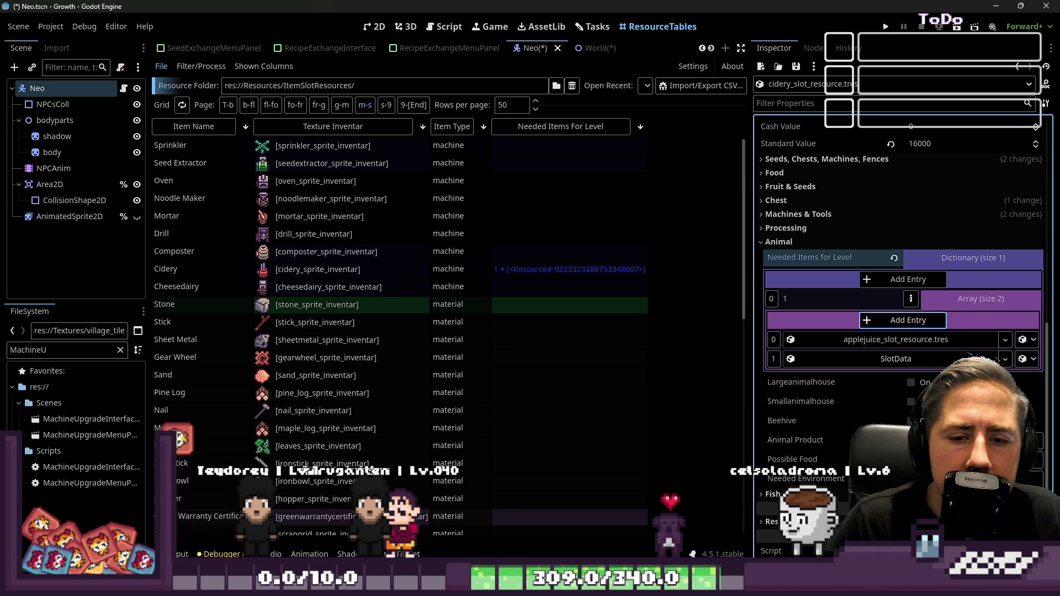
left_click(1005, 359)
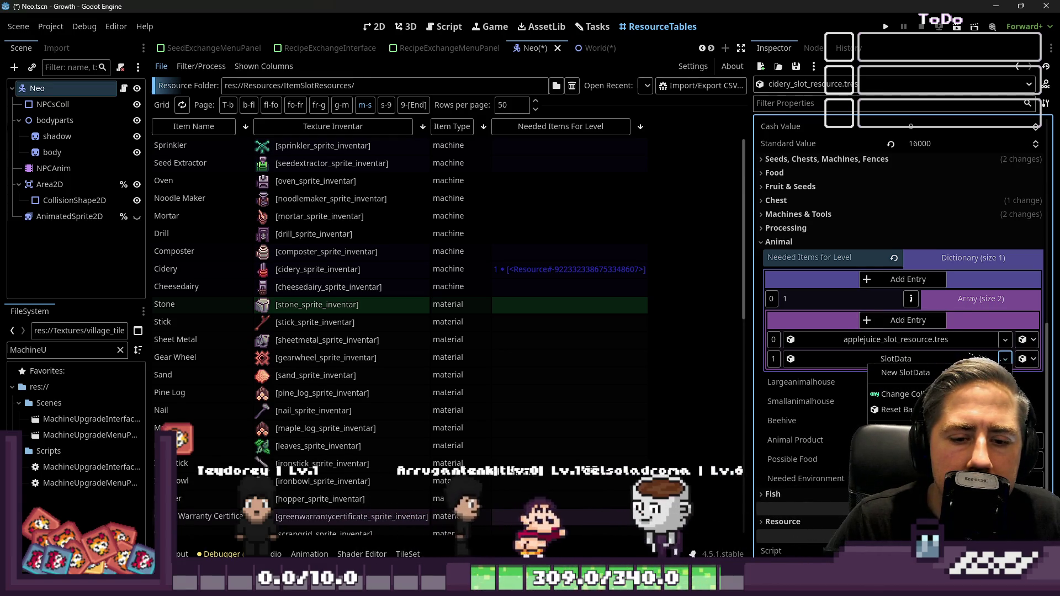
left_click(895, 426)
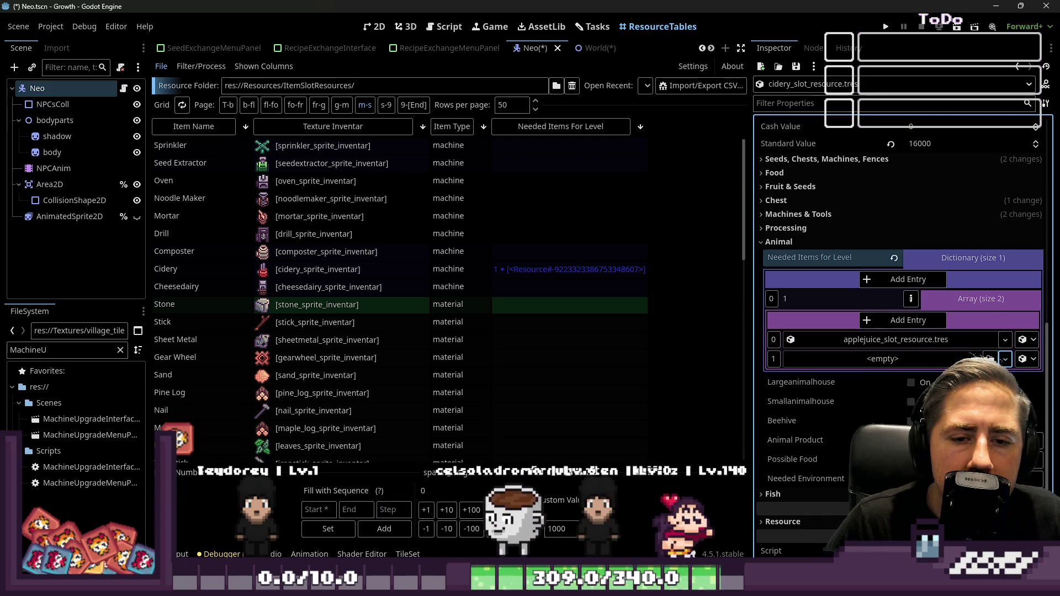
left_click(1027, 360)
left_click(1025, 35)
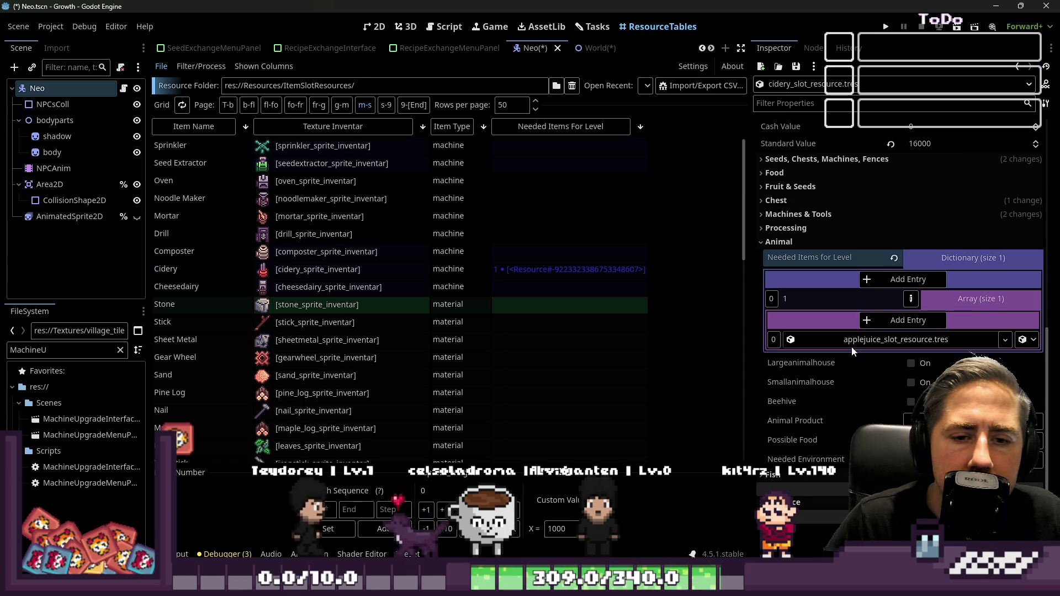
- Add seven new entries to the Needed Items for Level dictionary
left_click(911, 280)
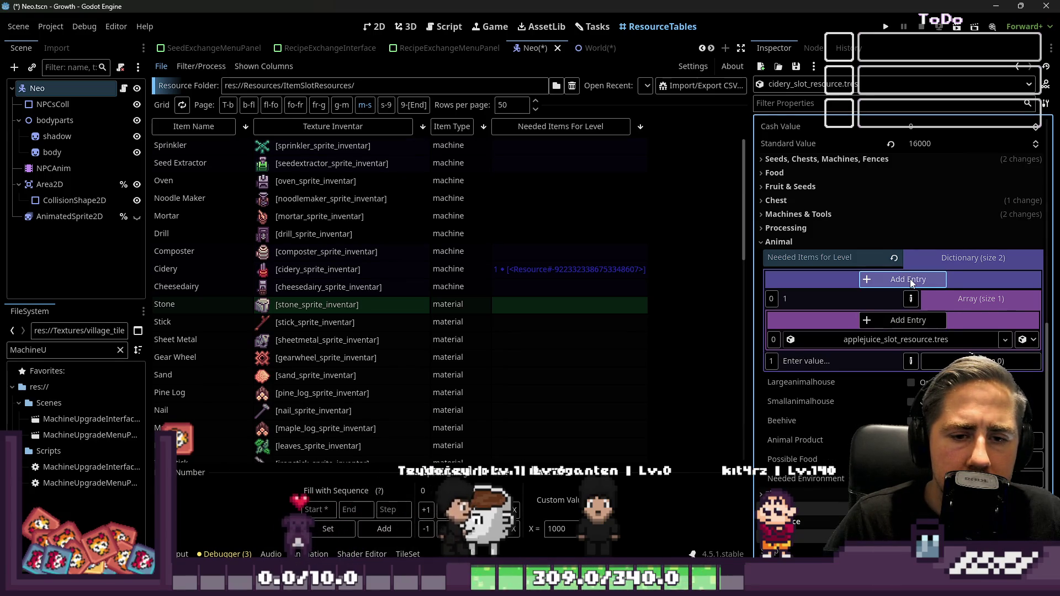
left_click(911, 280)
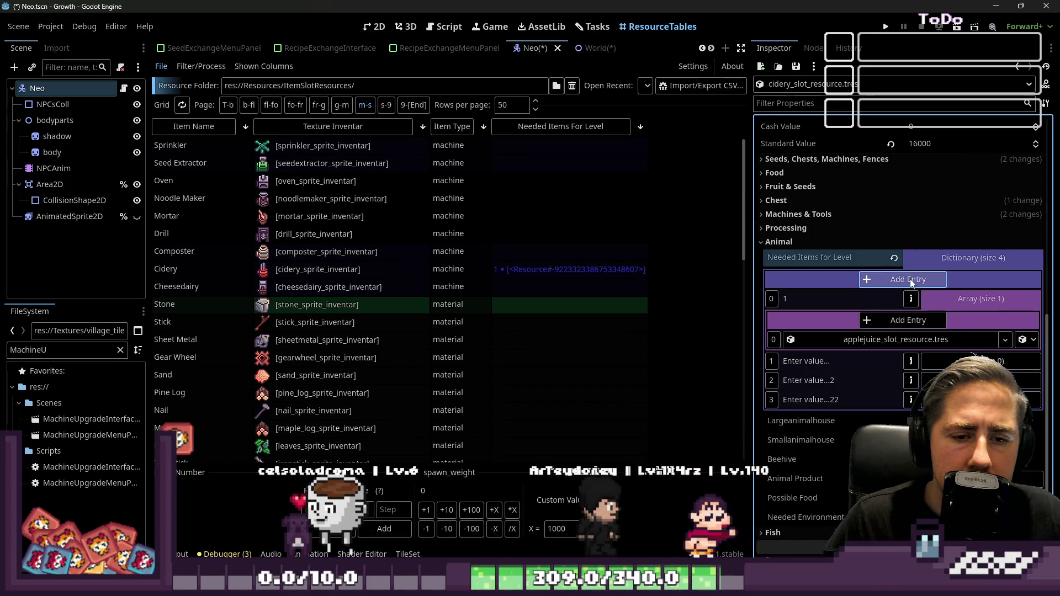
left_click(910, 280)
left_click(911, 279)
left_click(910, 280)
left_click(910, 279)
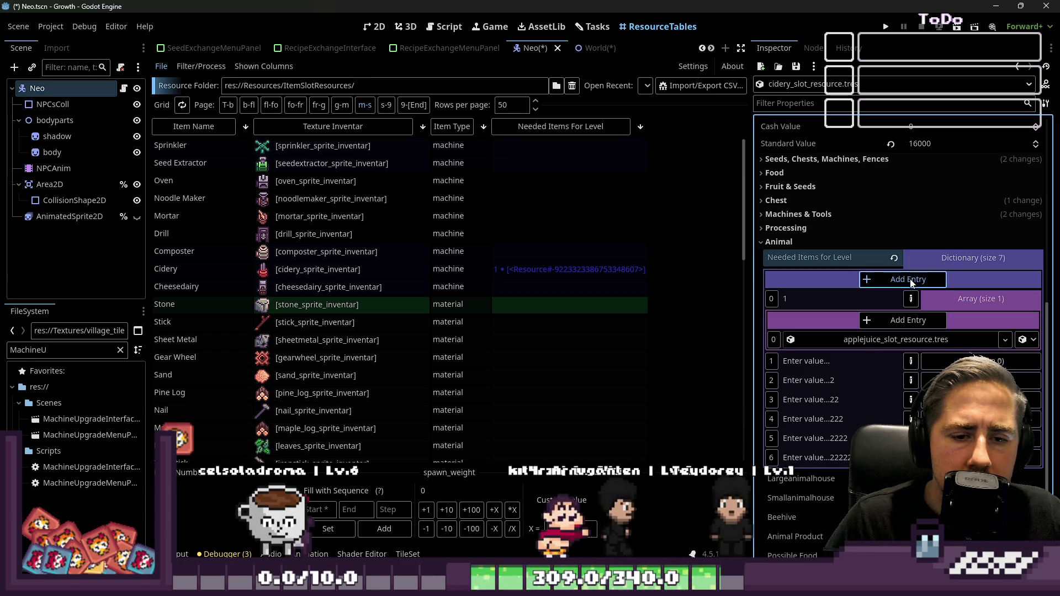
left_click(910, 280)
left_click(911, 279)
left_click(910, 279)
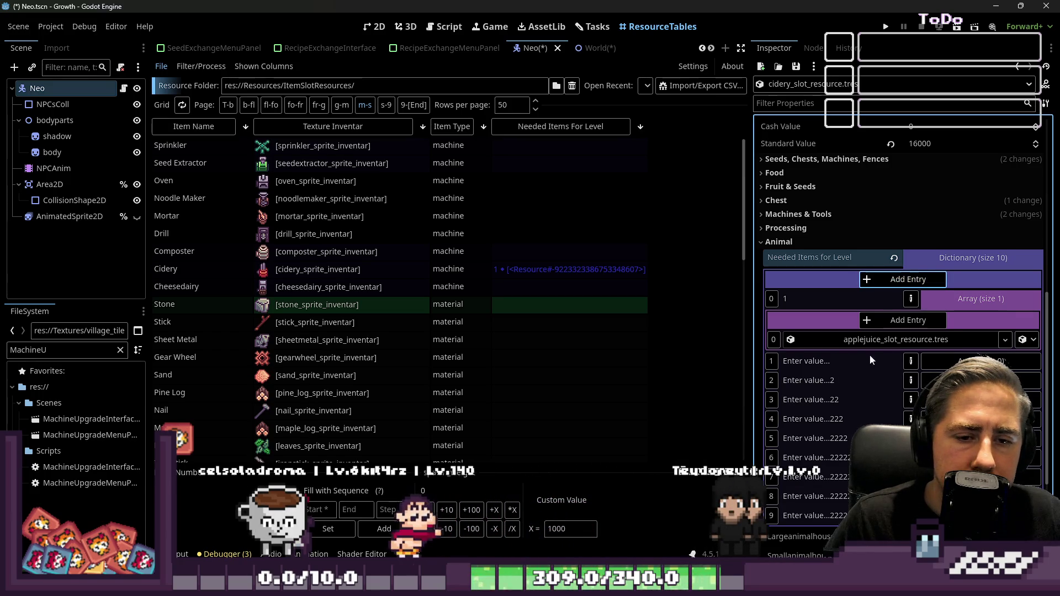
- Set the first new entries' keys to 2, 3, 4 and 5
left_click(911, 361)
left_click(910, 381)
left_click(910, 400)
left_click(910, 419)
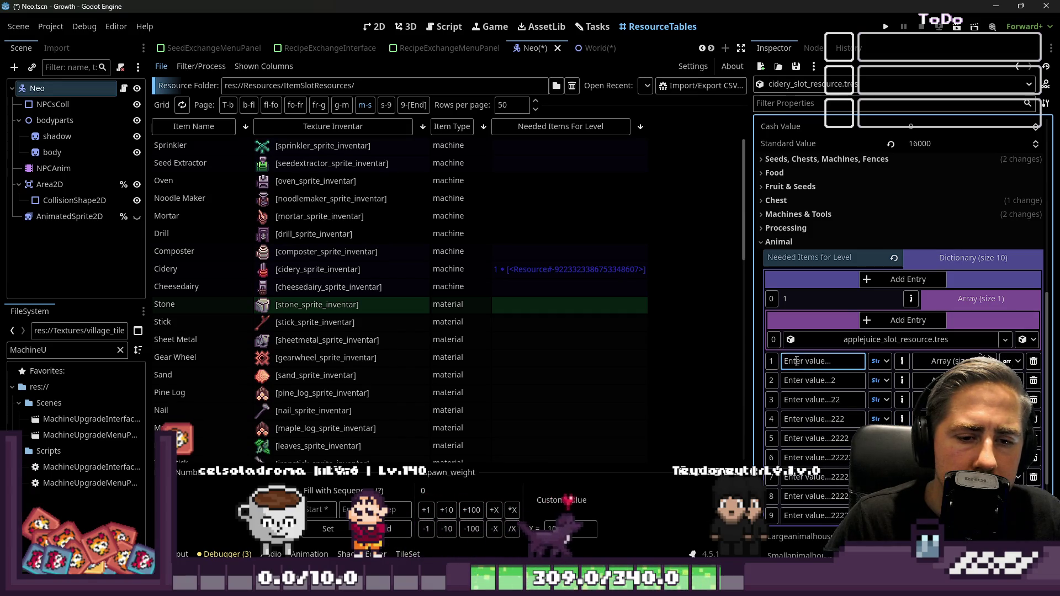
type("2")
left_click(806, 381)
type("3")
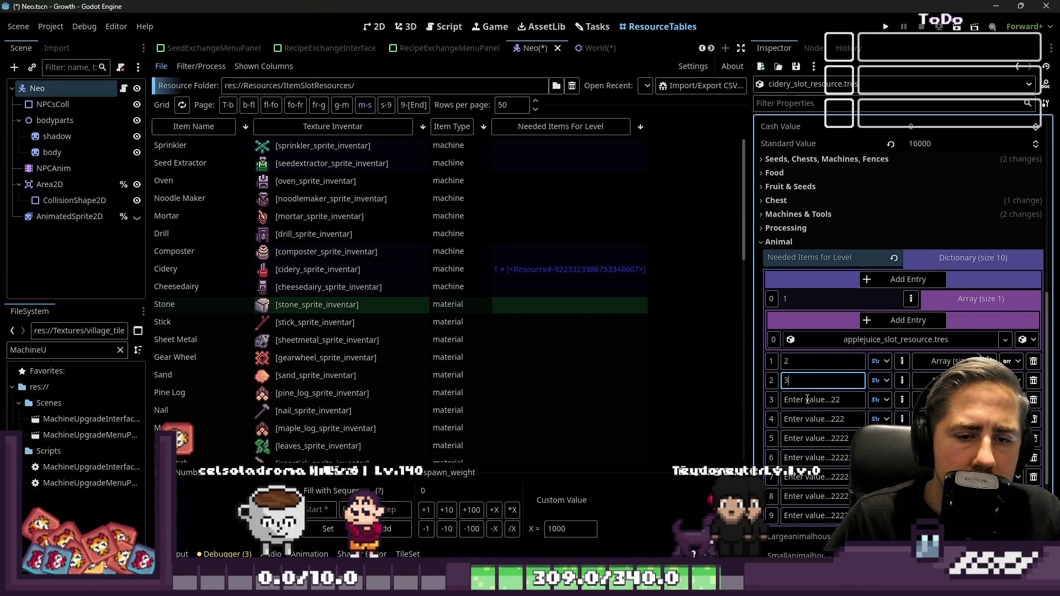
type("4")
left_click(807, 419)
type("5")
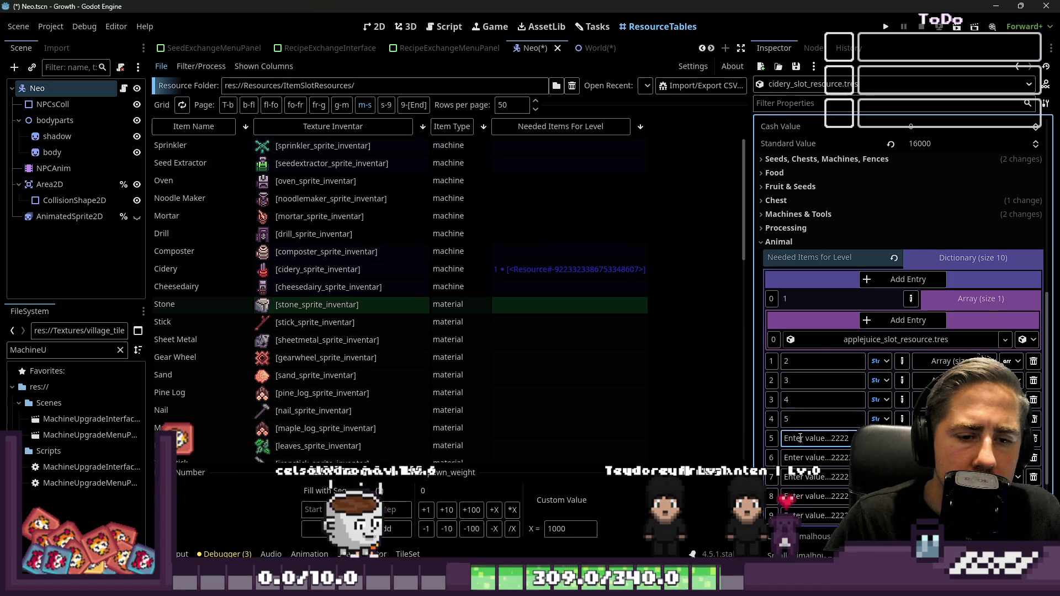
- Set the remaining entries' keys to 6, 7, 8, 9 and 10, clearing leftover placeholder text
double_click(799, 439)
type("6")
key("shift+End")
key("Delete")
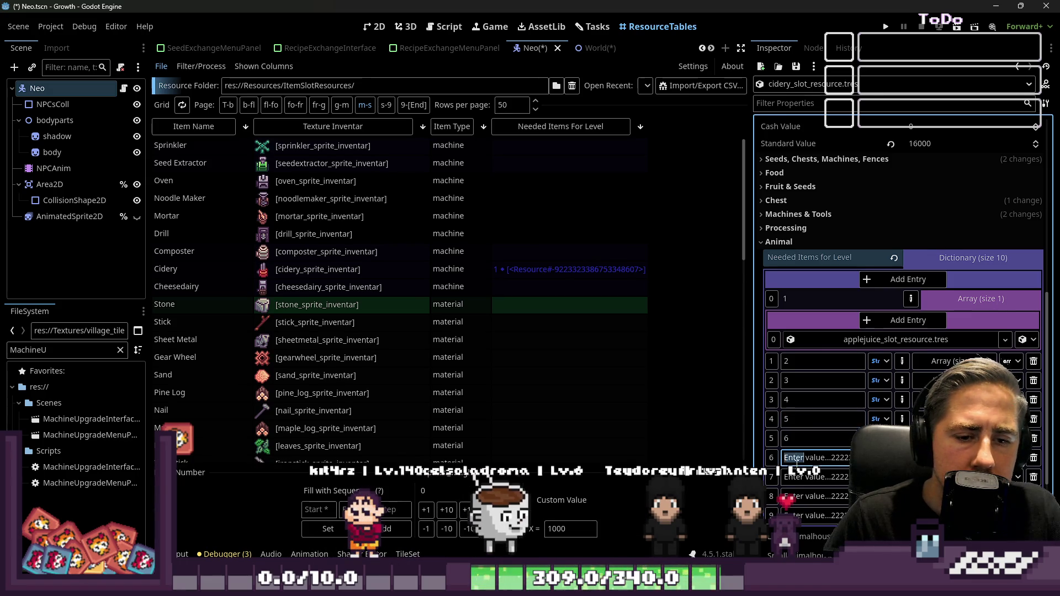
left_click(799, 457)
type("7")
triple_click(799, 478)
type("8")
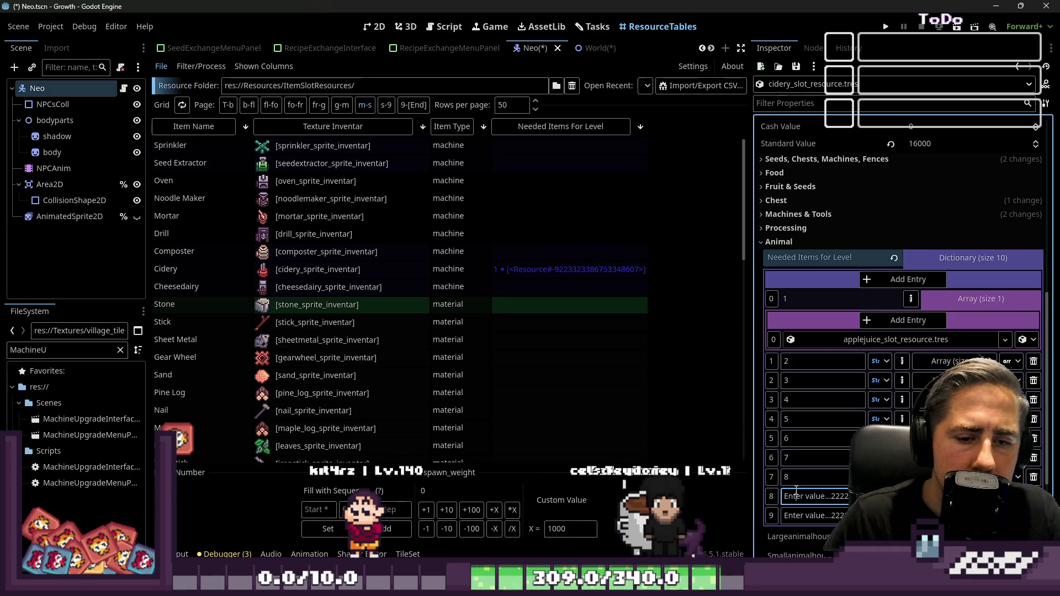
type("9")
key("shift+End")
key("Delete")
double_click(795, 516)
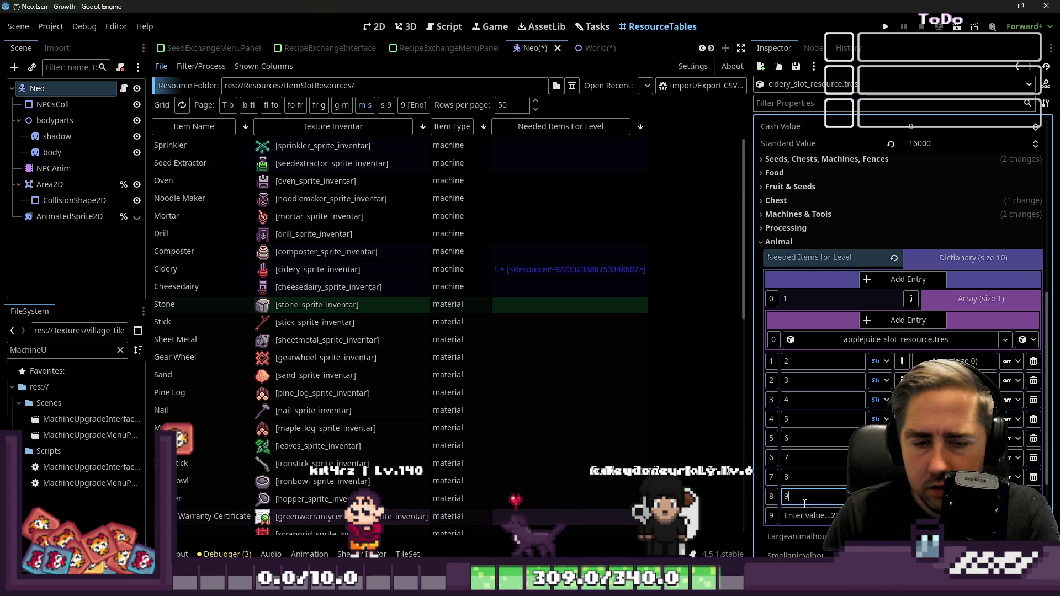
type("10")
key("shift+End")
key("Delete")
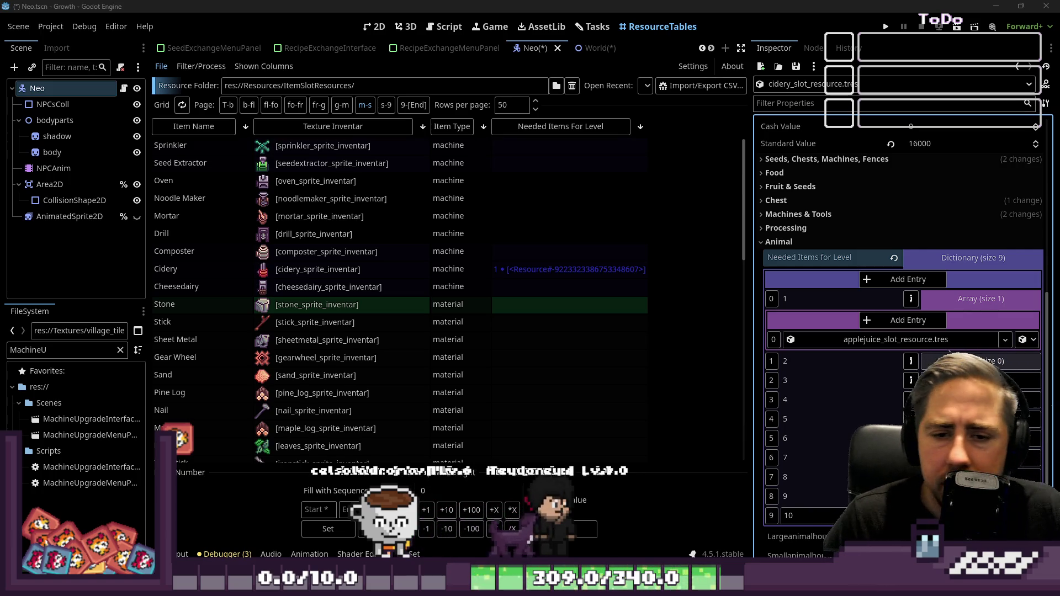
- Check level 2's empty item array, then click the Cidery row in the table
left_click(950, 362)
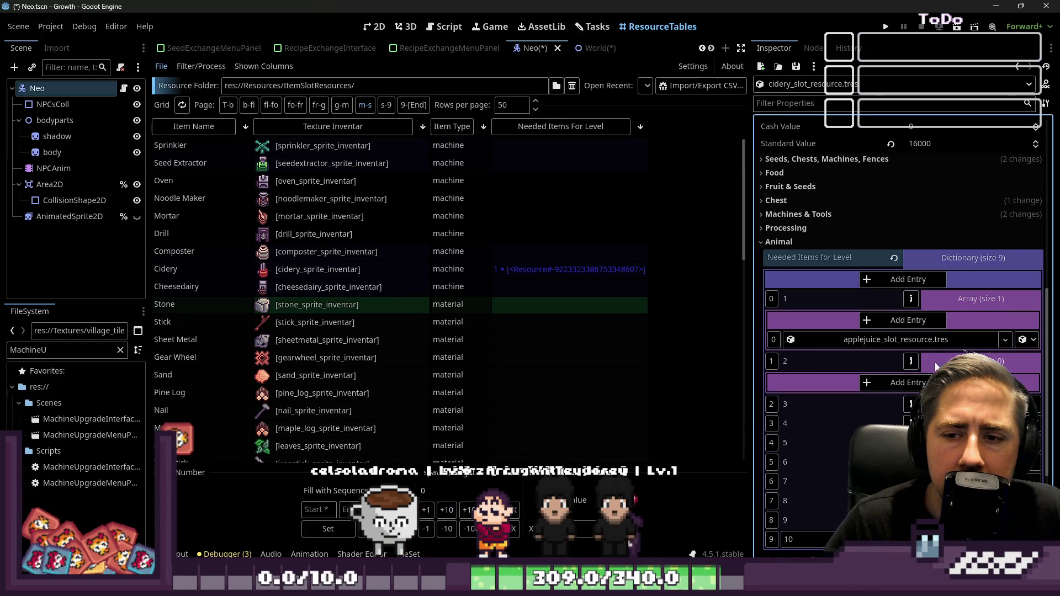
left_click(937, 366)
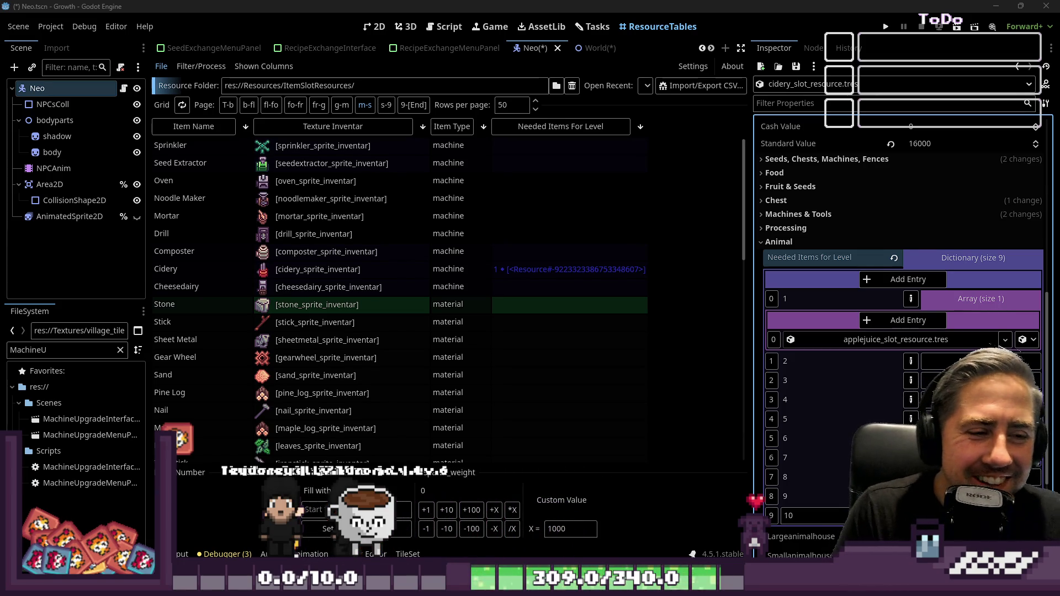
left_click(601, 263)
- Give level 2's array an Object slot holding applejuice_slot_resource
left_click(610, 276)
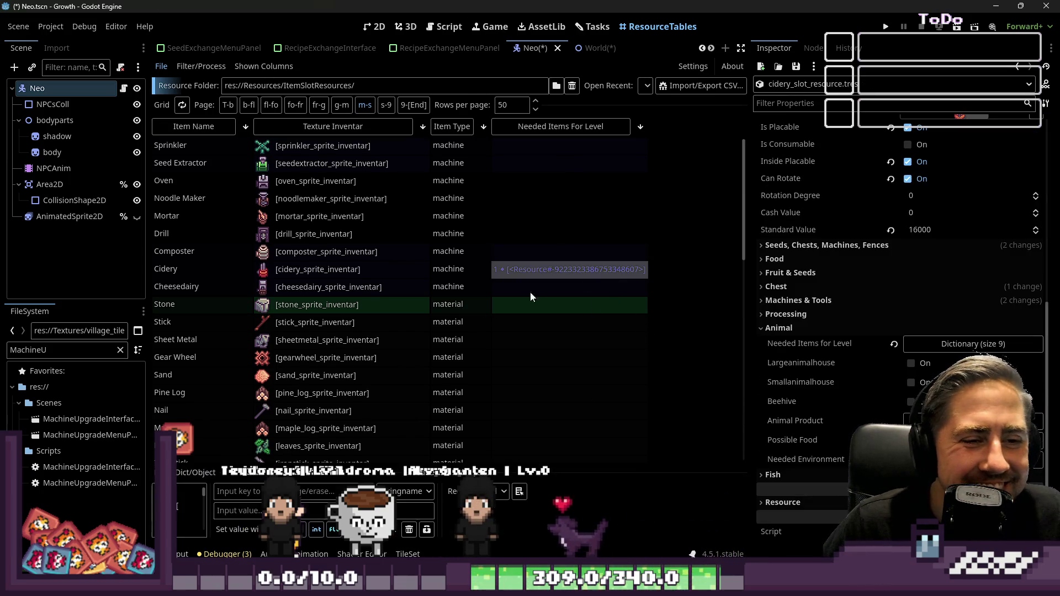
left_click(926, 348)
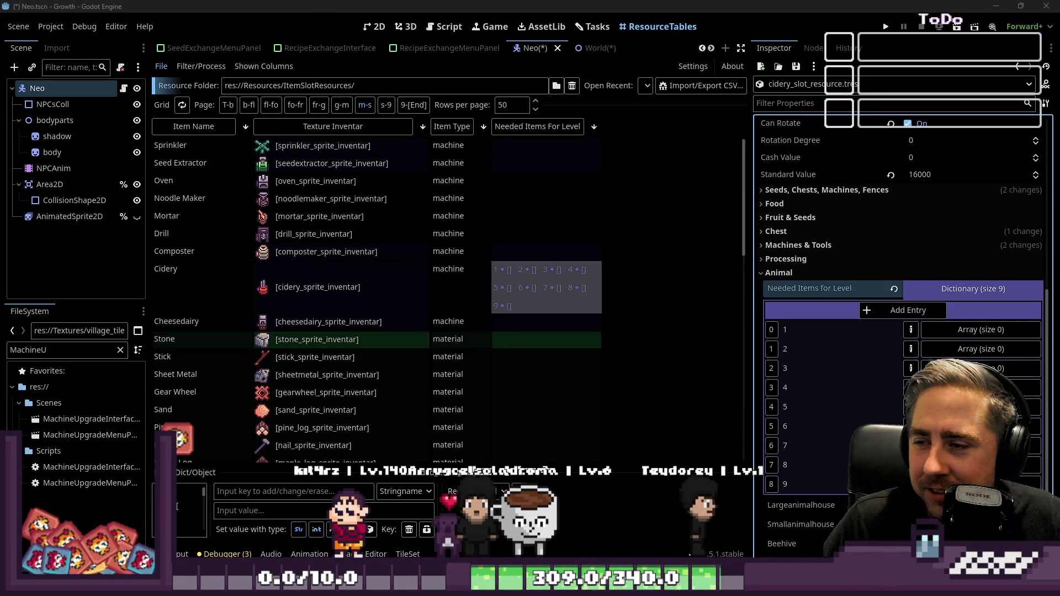
left_click(932, 349)
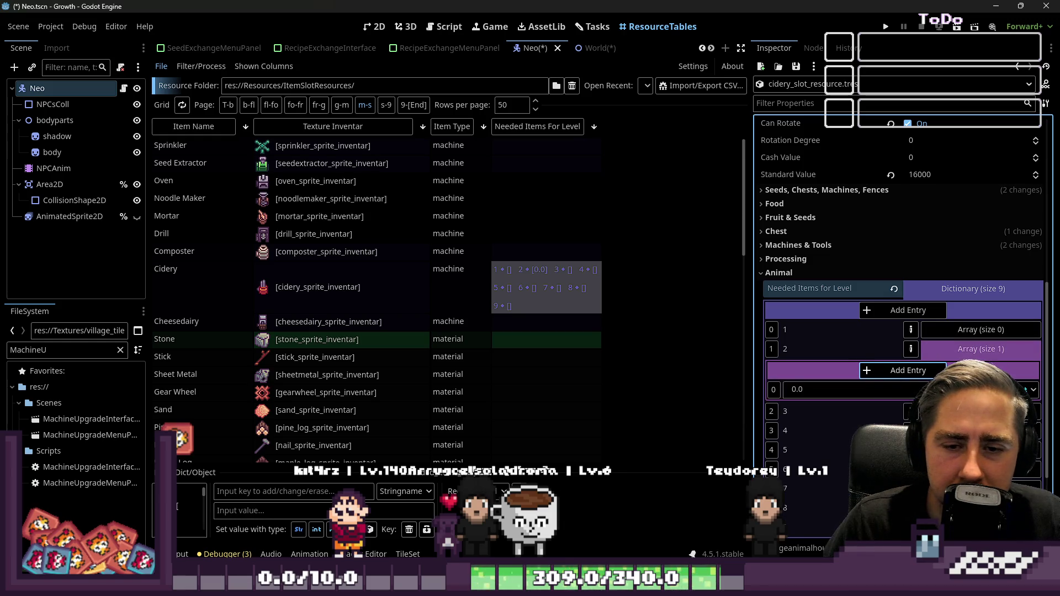
left_click(1033, 390)
left_click(994, 136)
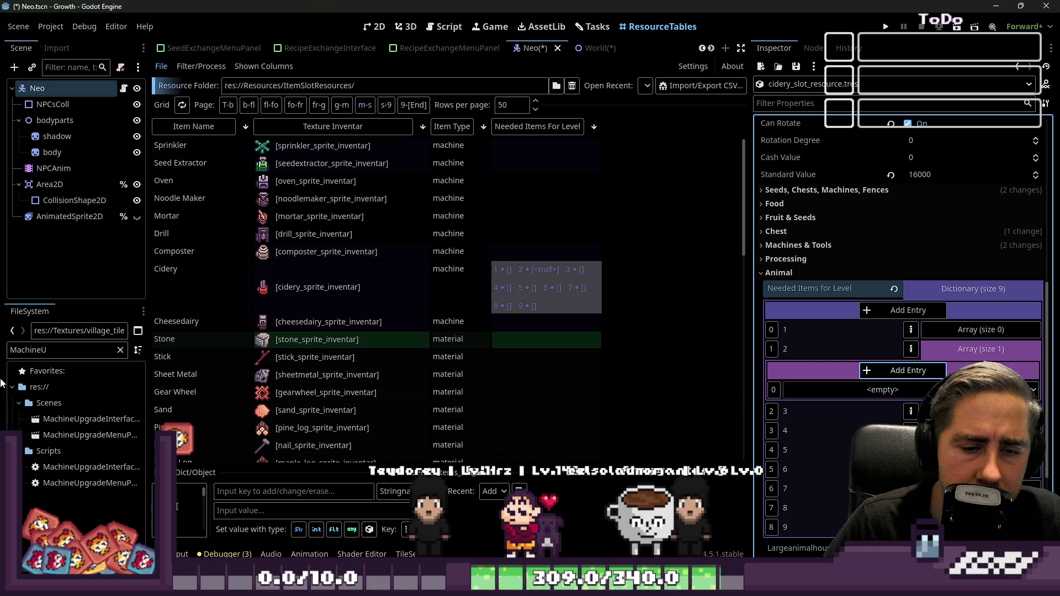
type("Appl")
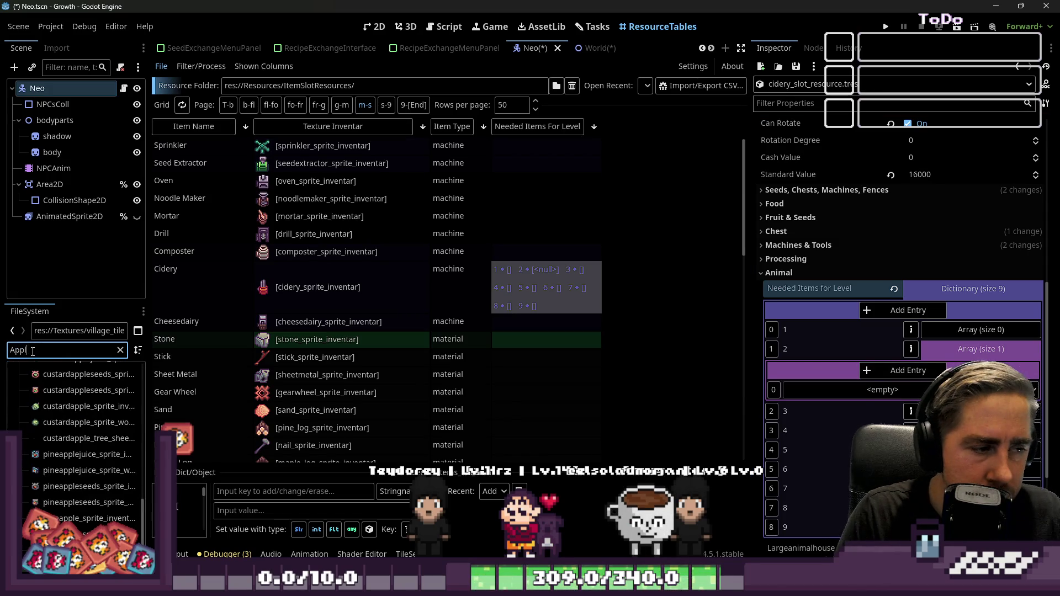
type("eJuice")
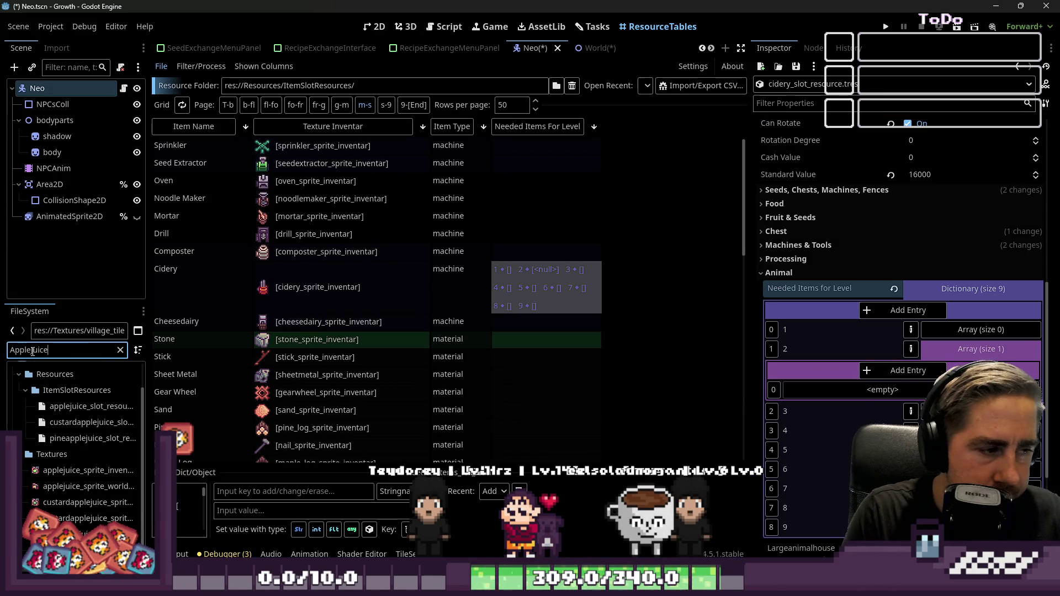
left_click_drag(88, 406, 492, 519)
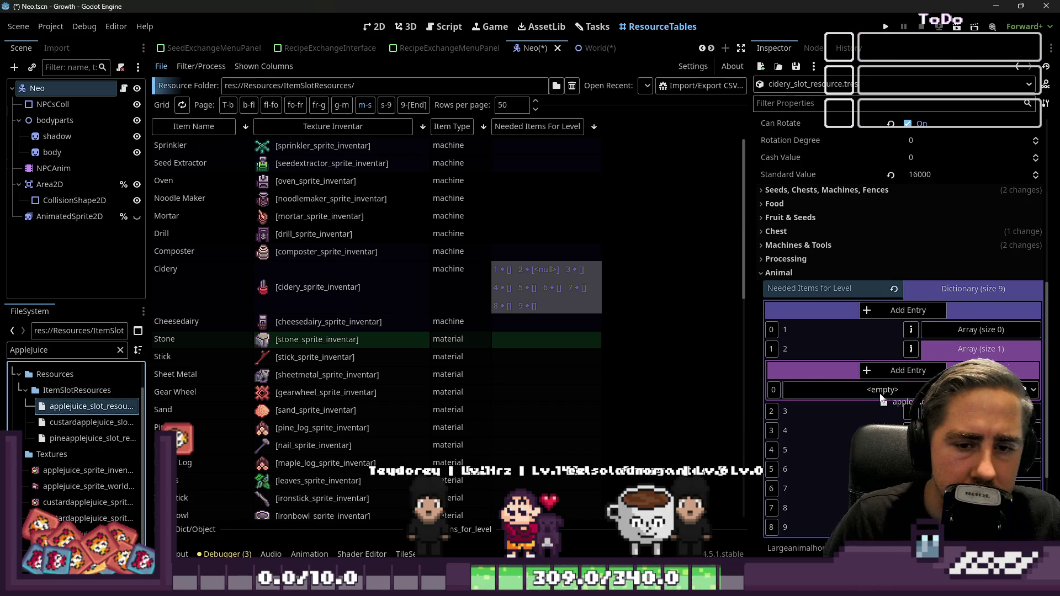
left_click_drag(882, 399, 882, 395)
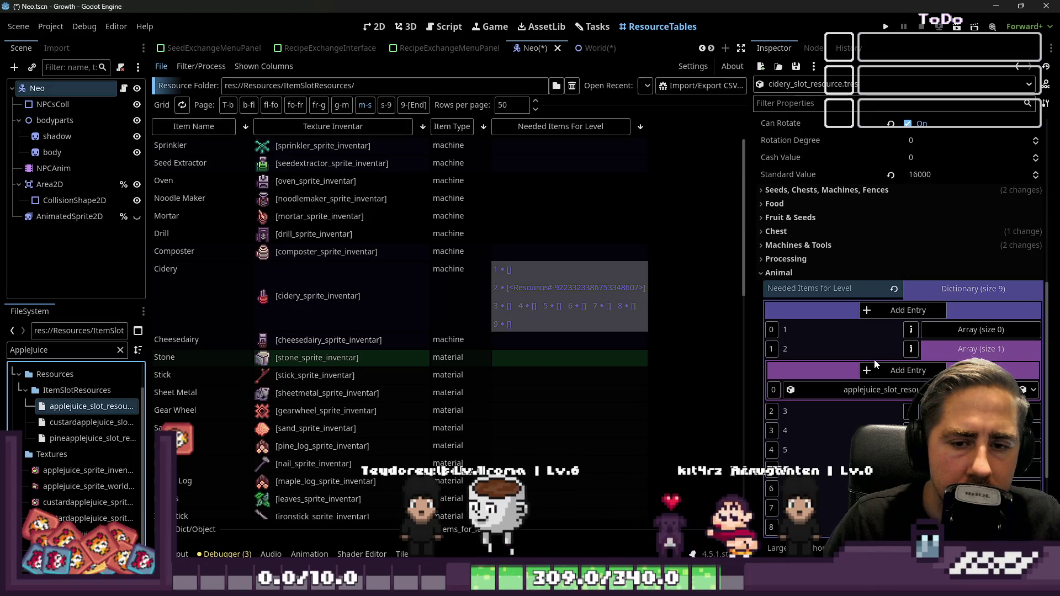
- Add two more level 2 slots and drop scrapgrid_slot_resource into the second
left_click(875, 366)
left_click(876, 365)
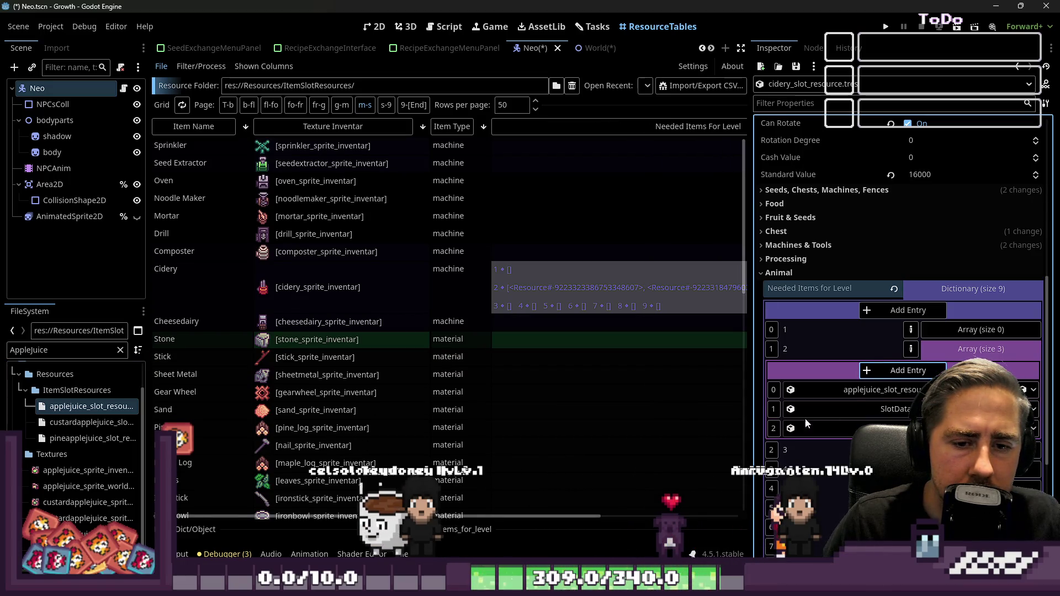
double_click(35, 350)
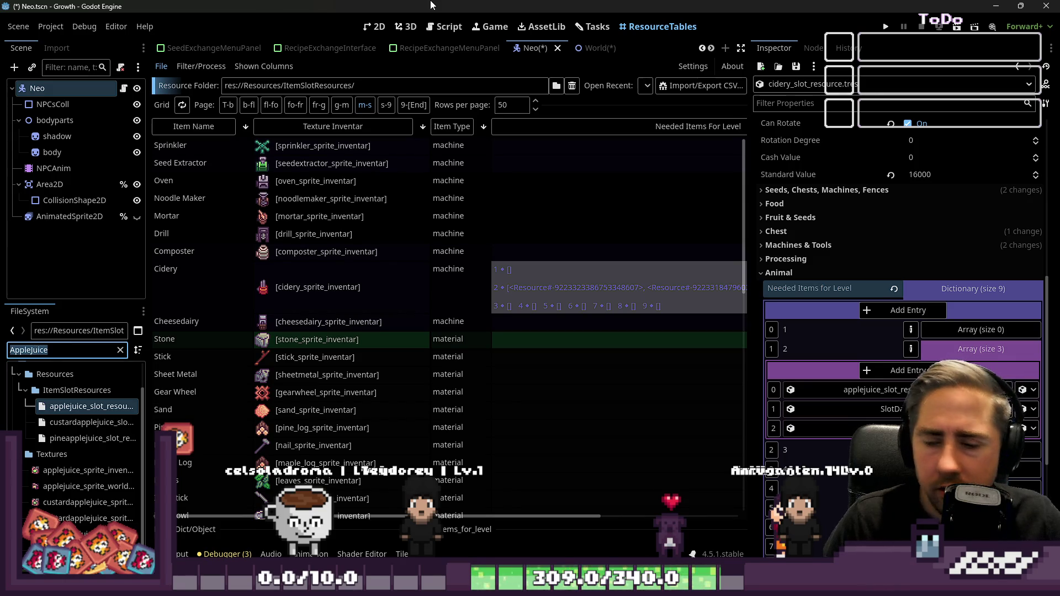
type("Scrap")
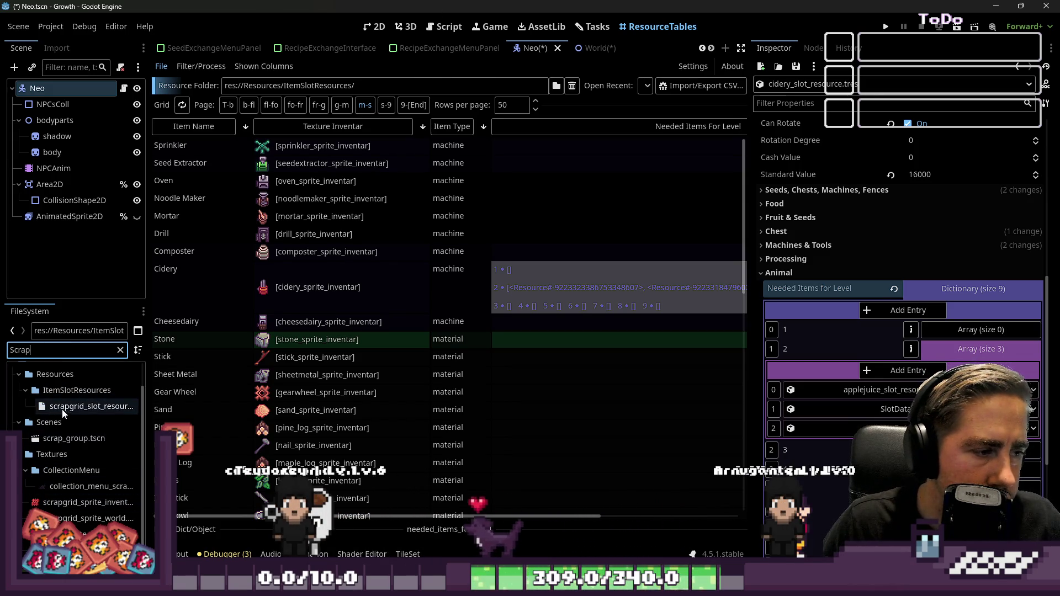
left_click_drag(62, 411, 149, 391)
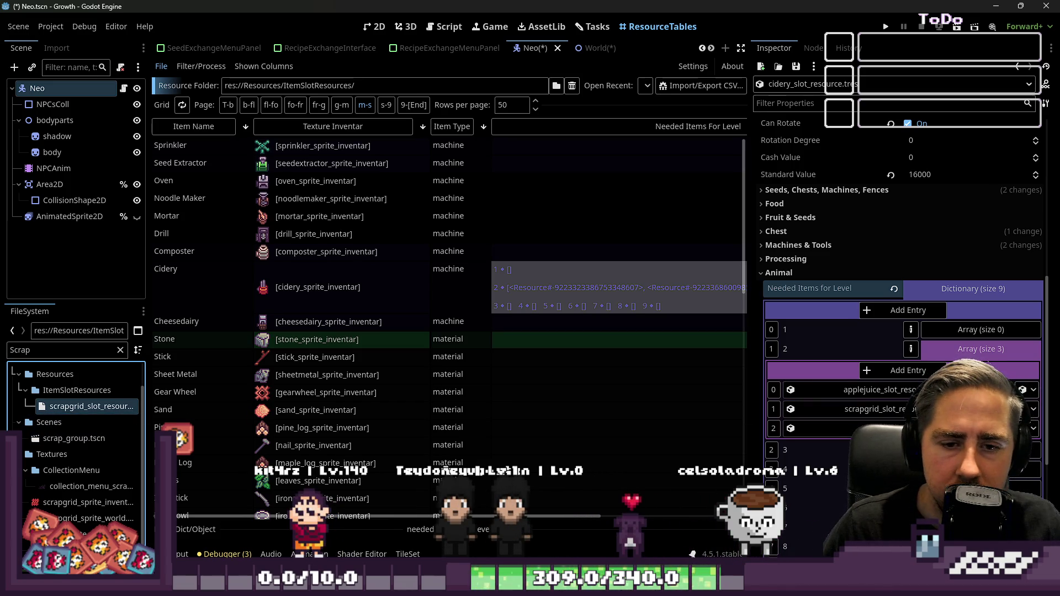
- Delete the unused third entry from level 2's array
left_click(1034, 429)
left_click(1018, 365)
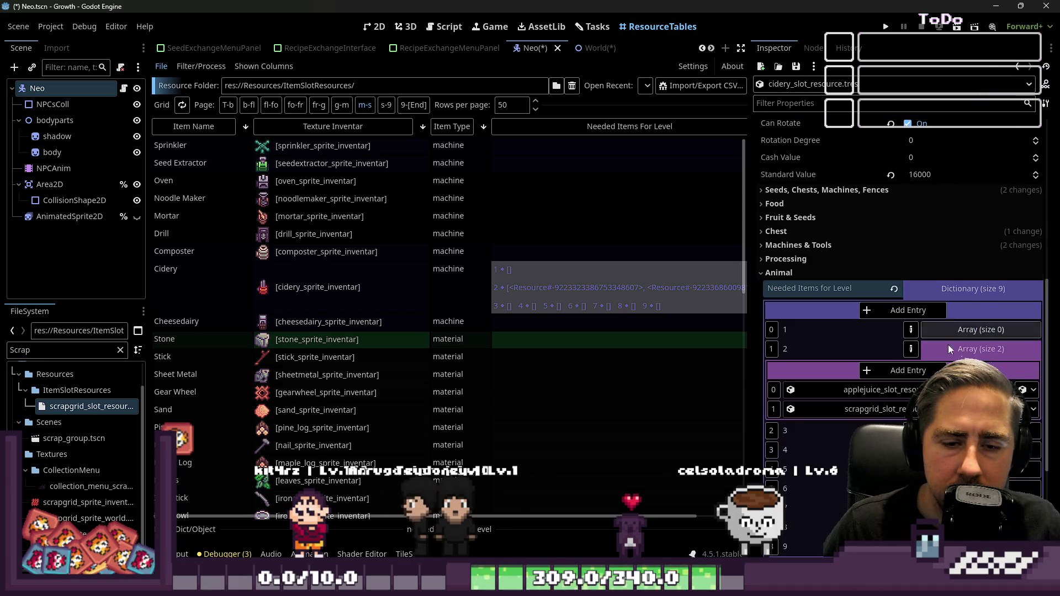
left_click(898, 371)
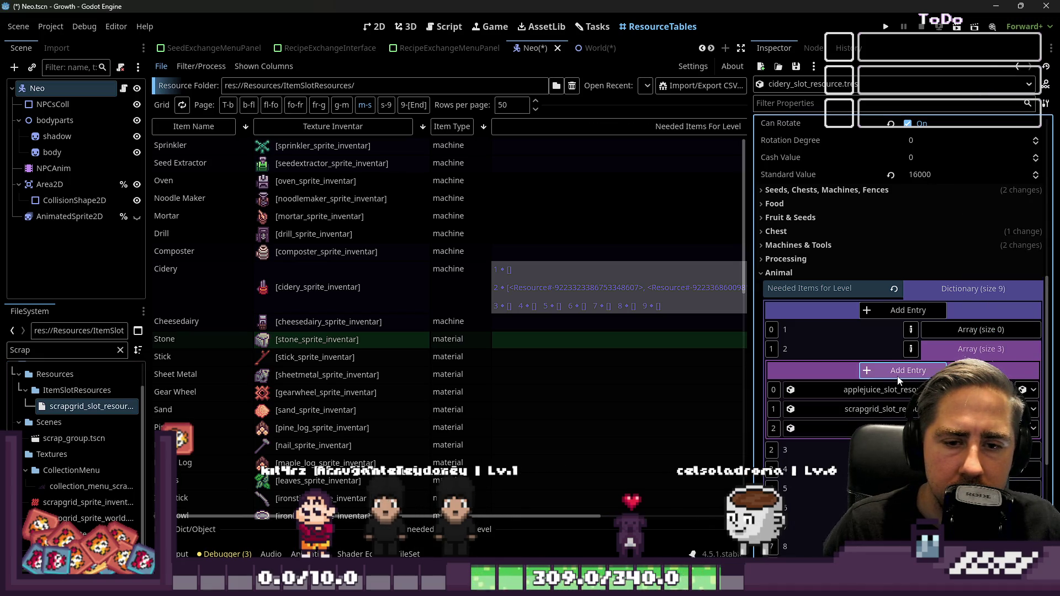
left_click(1033, 428)
left_click(982, 36)
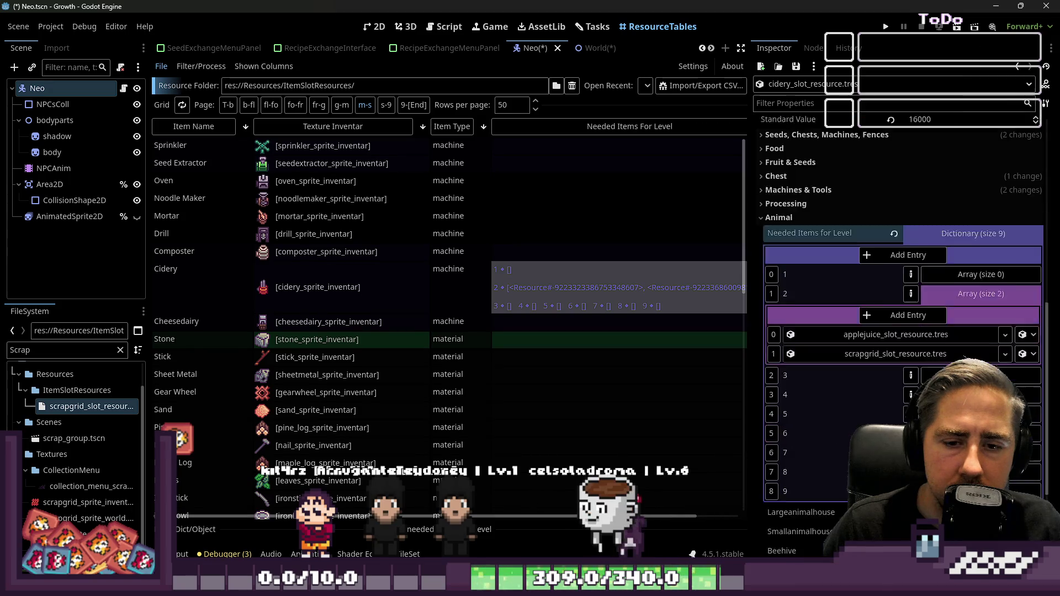
- Add one empty Object slot to level 3's item array
scroll(939, 276, "down", 2)
left_click(956, 321)
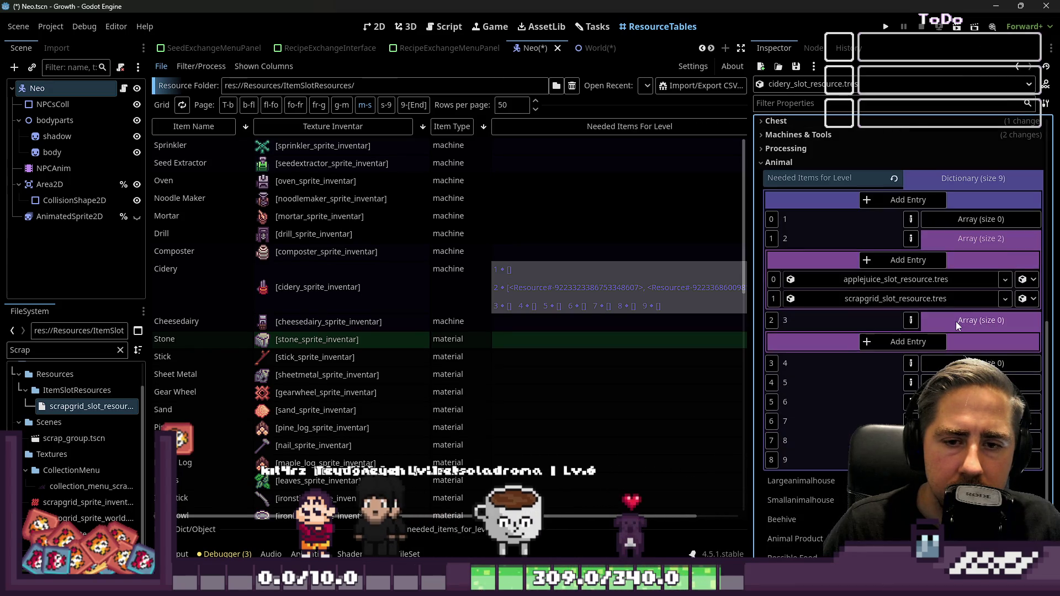
left_click(900, 343)
left_click(1026, 361)
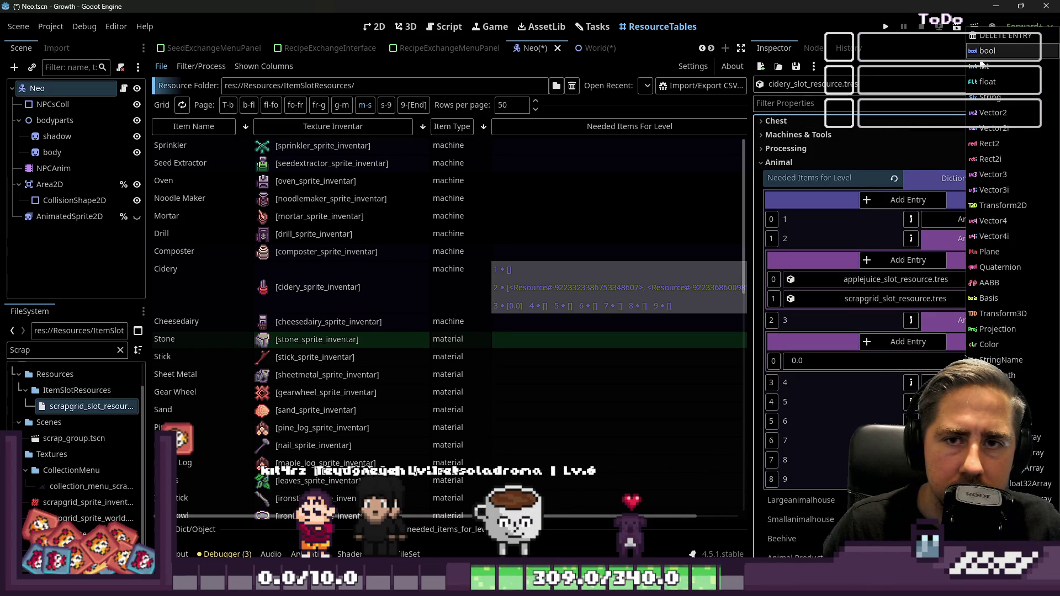
left_click(989, 407)
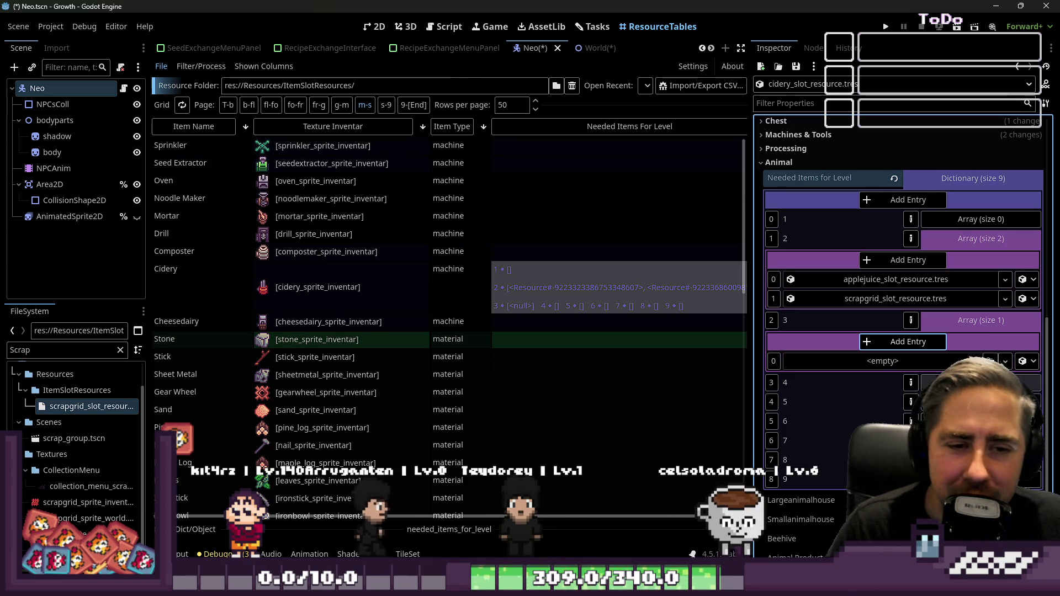
- Add a second empty slot to level 3's array, dismissing the Quick Load and New Resource pickers
left_click(957, 325)
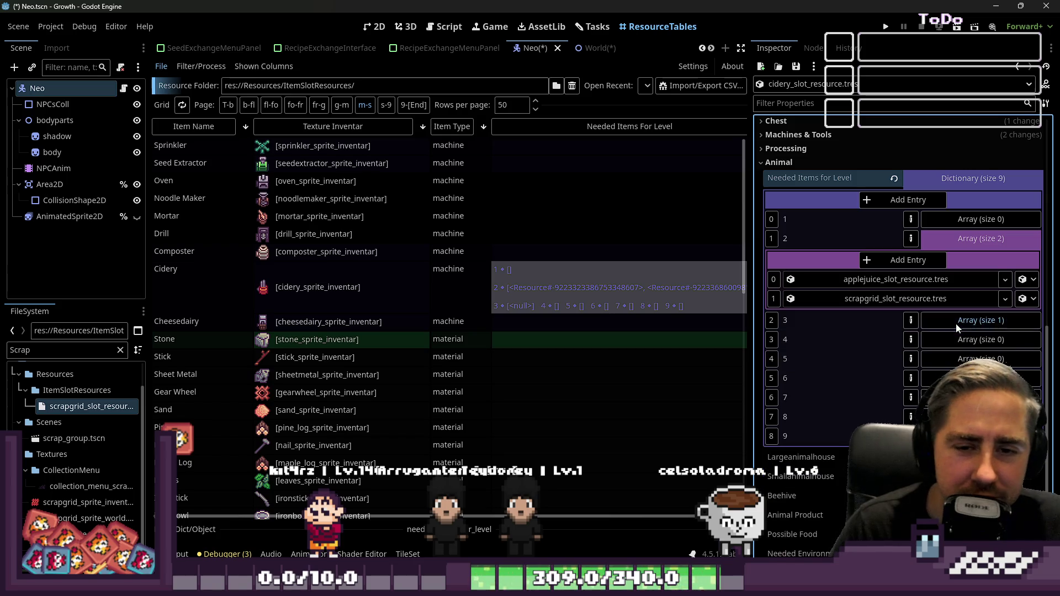
left_click(958, 325)
left_click(956, 323)
left_click(956, 323)
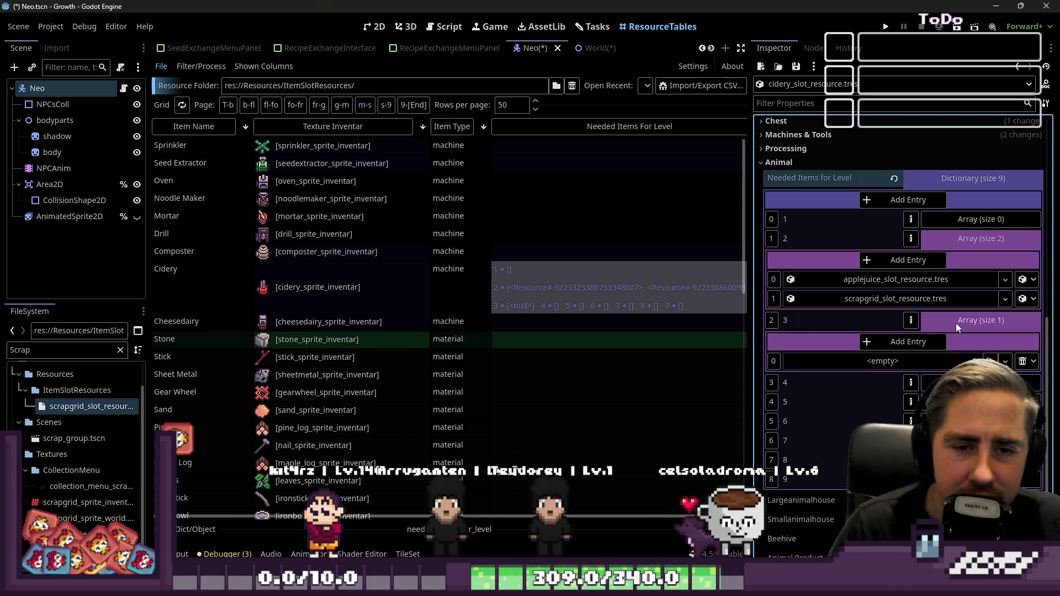
left_click(965, 240)
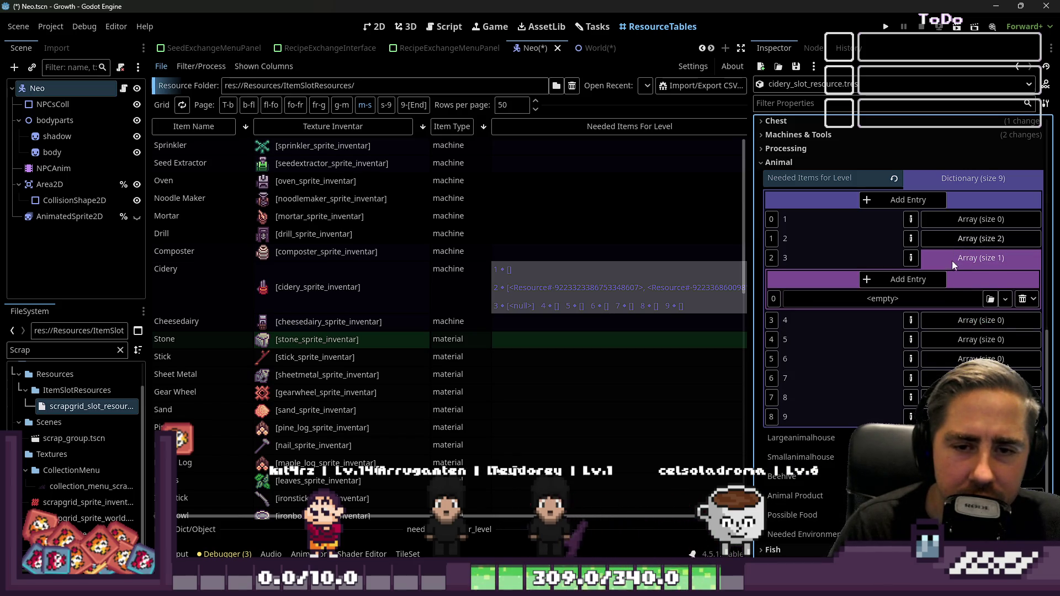
left_click(911, 282)
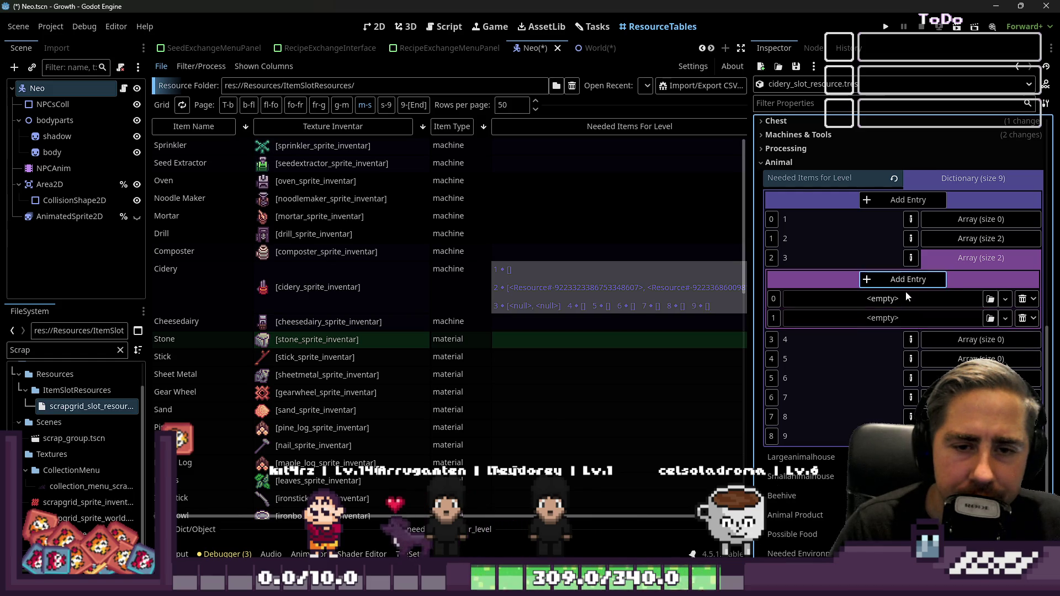
left_click(990, 298)
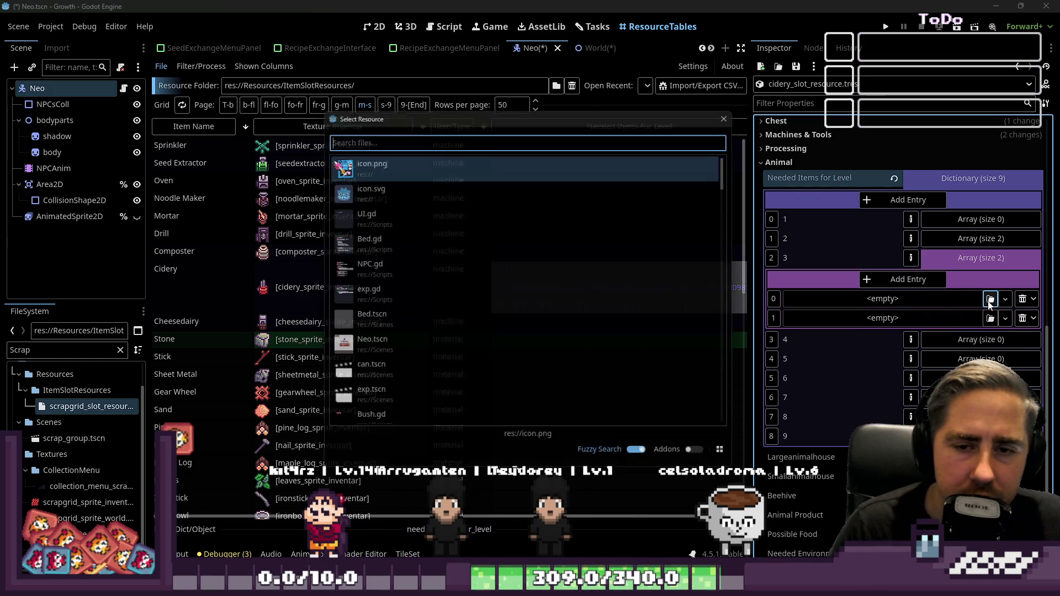
key("Escape")
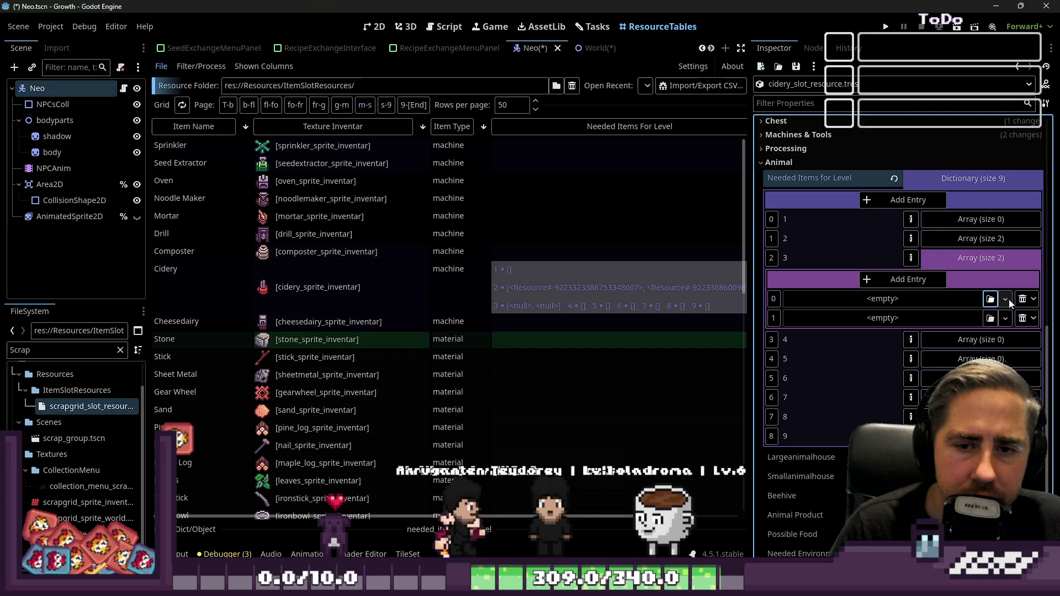
left_click(1009, 299)
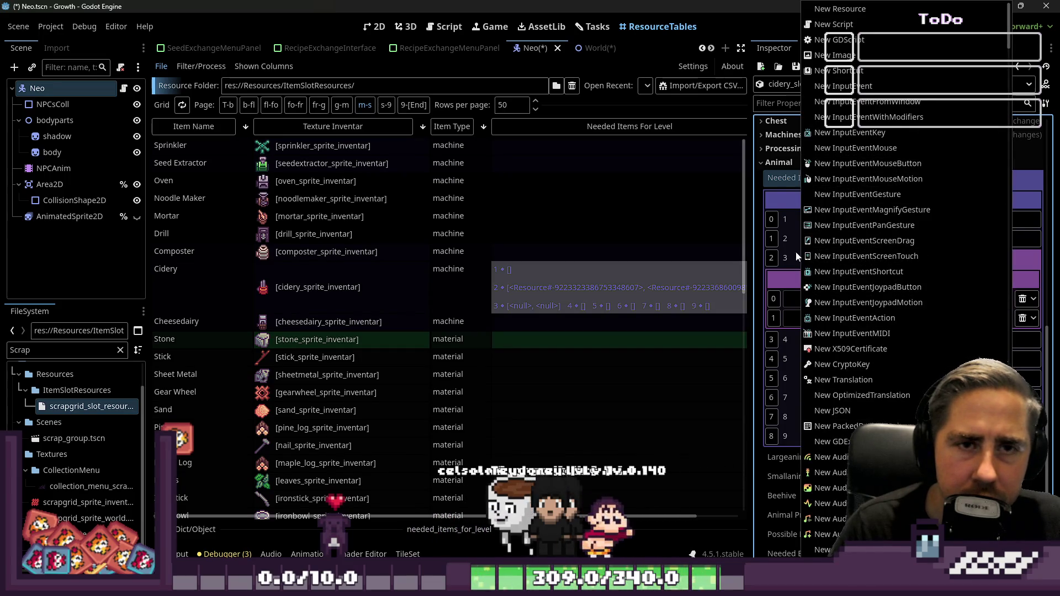
left_click(794, 297)
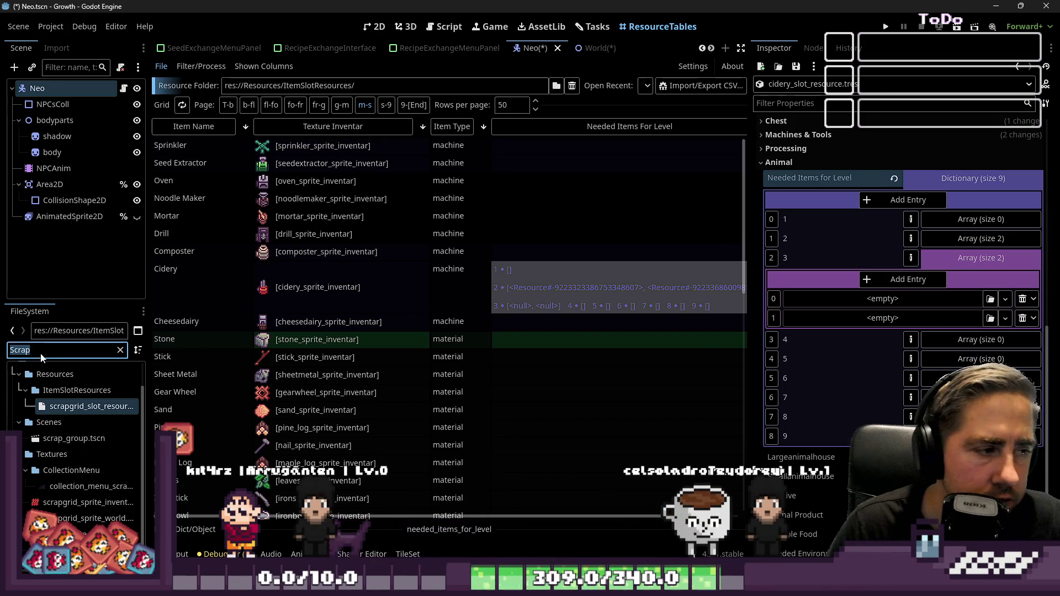
- Filter FileSystem by 'carrot' and drop carrotjuice_slot_resource.tres into level 3's first slot
type("carrot")
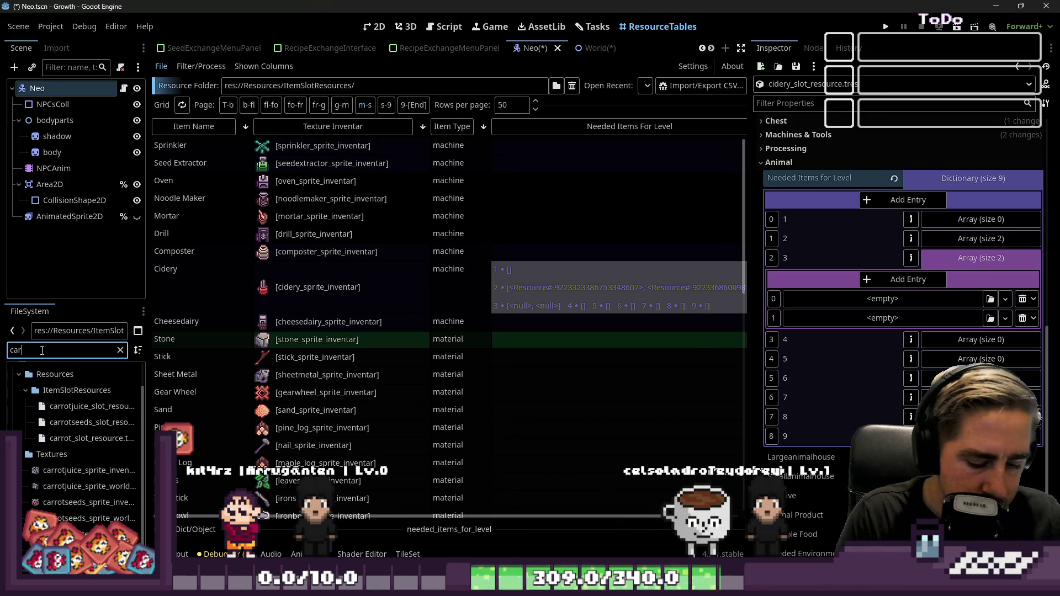
mouse_move(84, 407)
left_mouse_down()
mouse_move(552, 332)
mouse_move(921, 303)
left_mouse_up()
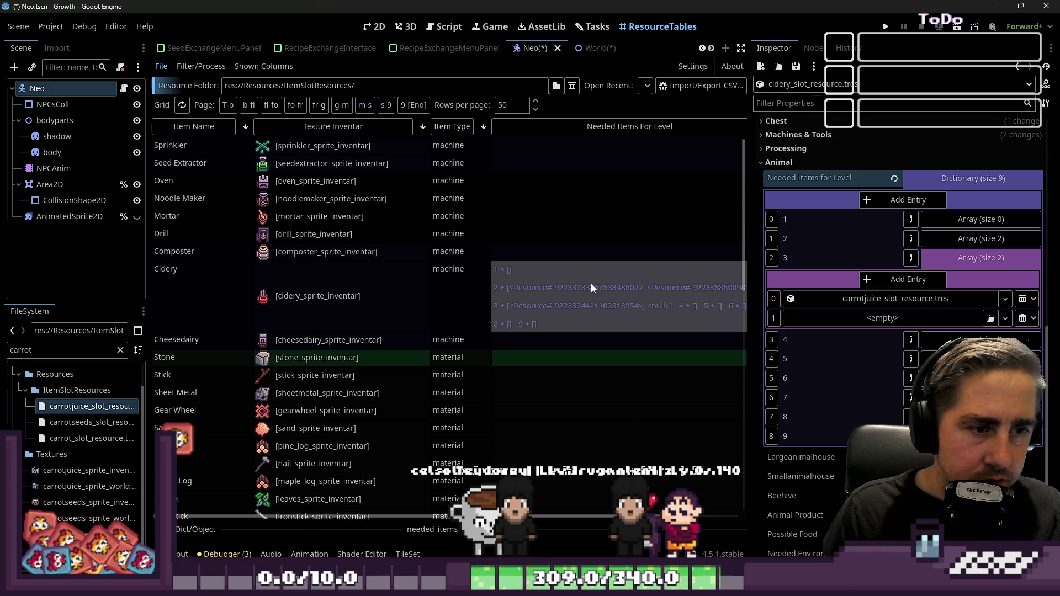
- Filter FileSystem by 'iron' and drop ironstick_slot_resource.tres into level 3's second slot
left_click(43, 351)
type("scrap")
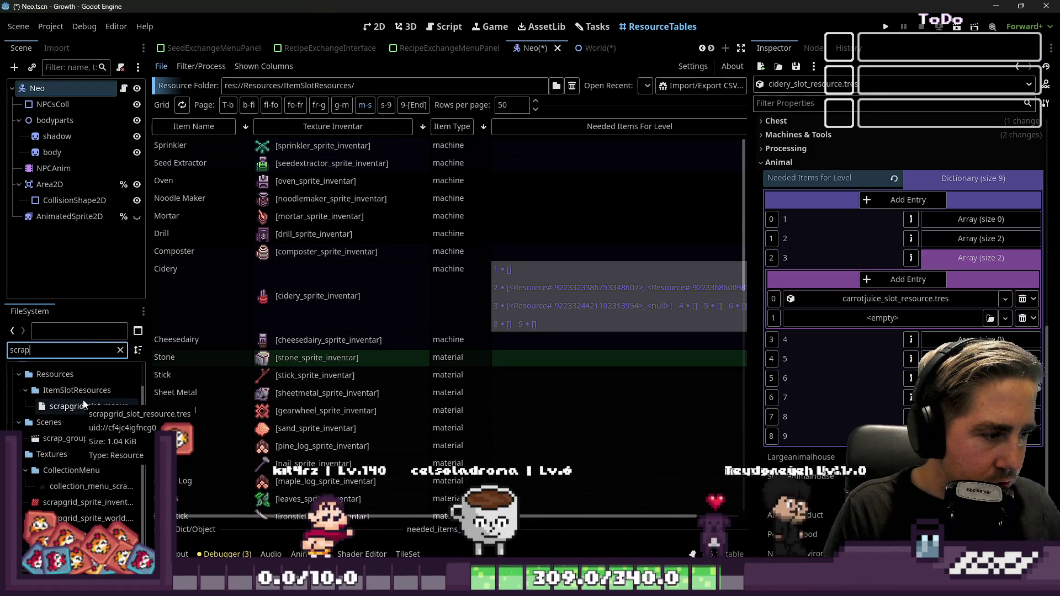
key("ctrl+a")
key("BackSpace")
type("iron")
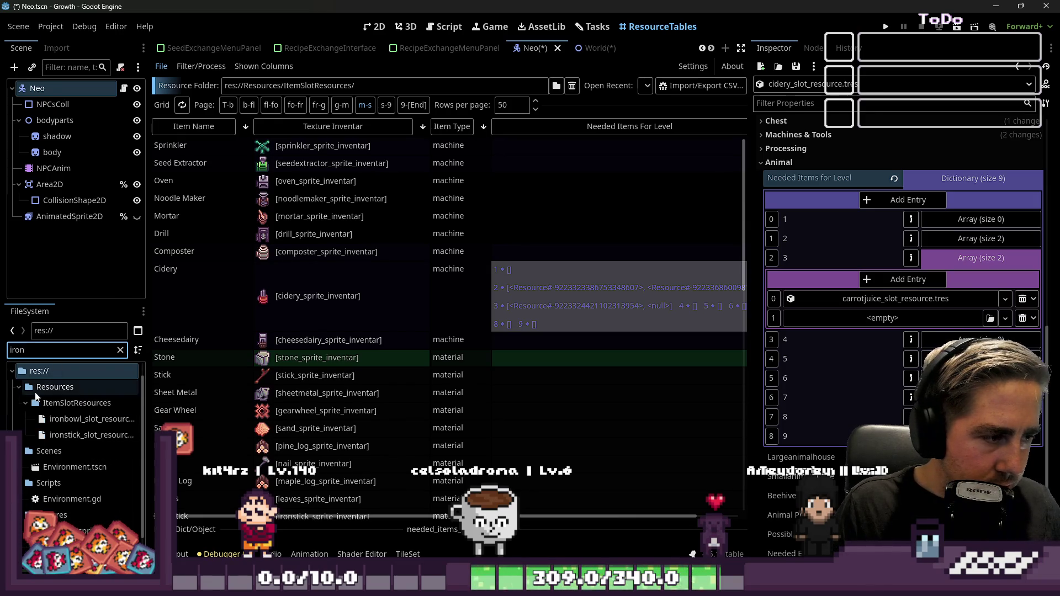
scroll(36, 396, "down", 2)
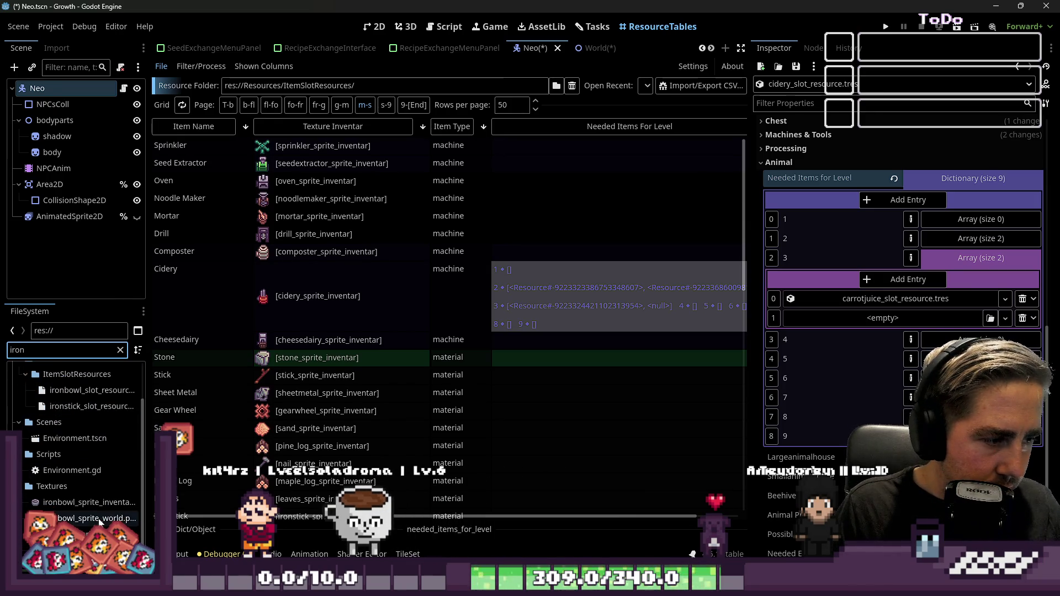
scroll(77, 497, "up", 3)
mouse_move(91, 451)
left_mouse_down()
mouse_move(878, 315)
mouse_move(880, 325)
left_mouse_up()
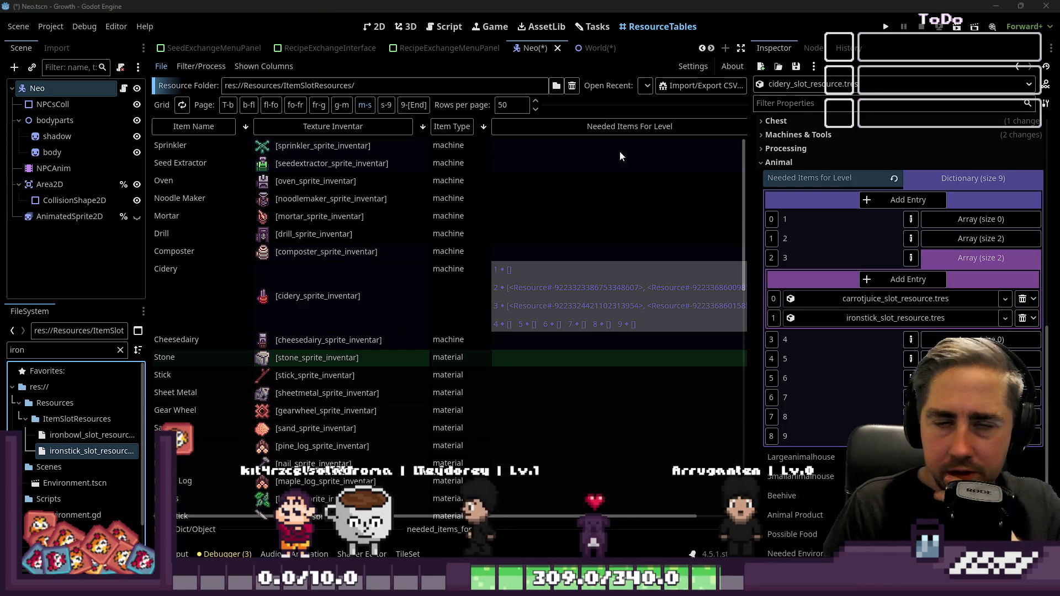
- Sort ResourceTables by Item Type, browse the m-j page, then switch to the s-m page
left_click(450, 127)
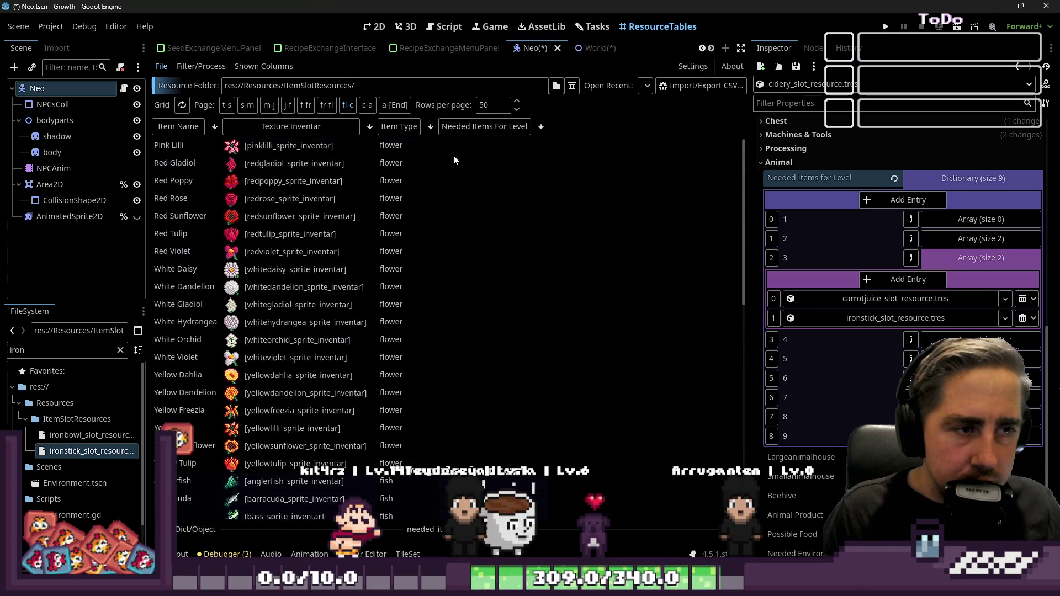
left_click(269, 105)
scroll(466, 247, "down", 2)
scroll(466, 245, "down", 3)
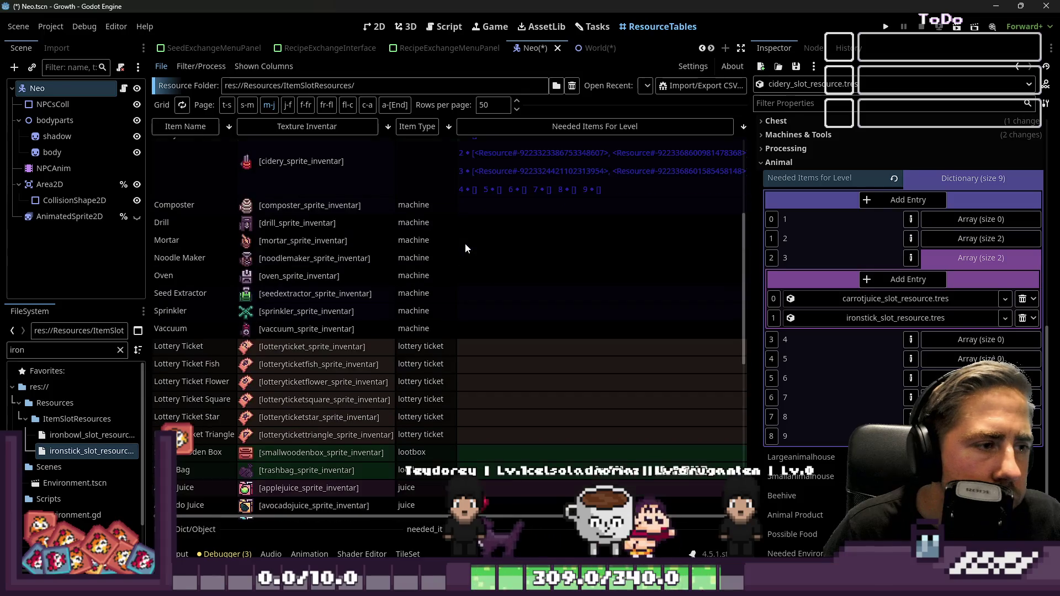
scroll(465, 243, "up", 5)
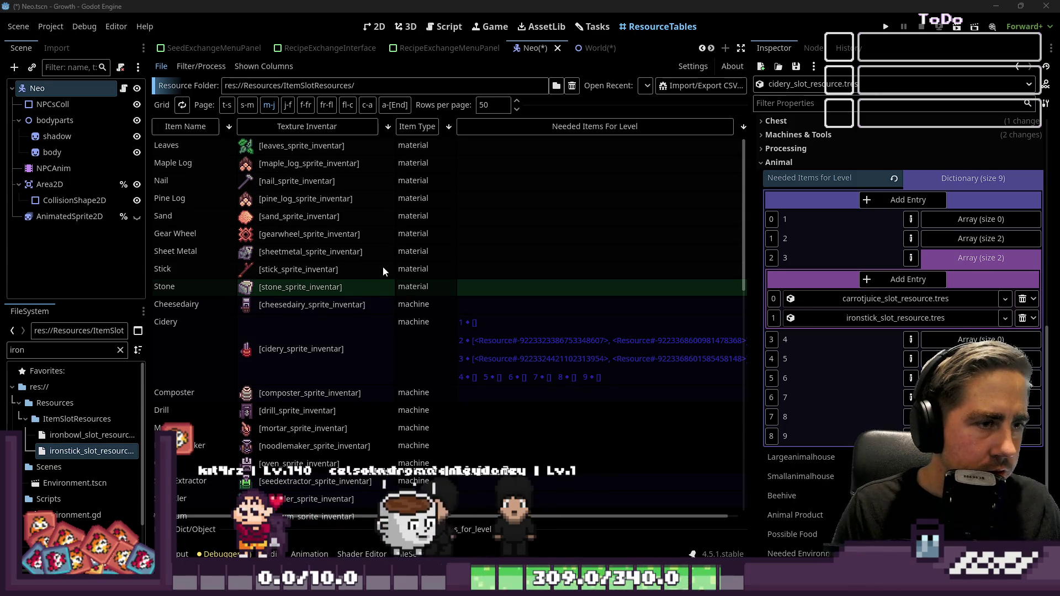
scroll(417, 423, "down", 2)
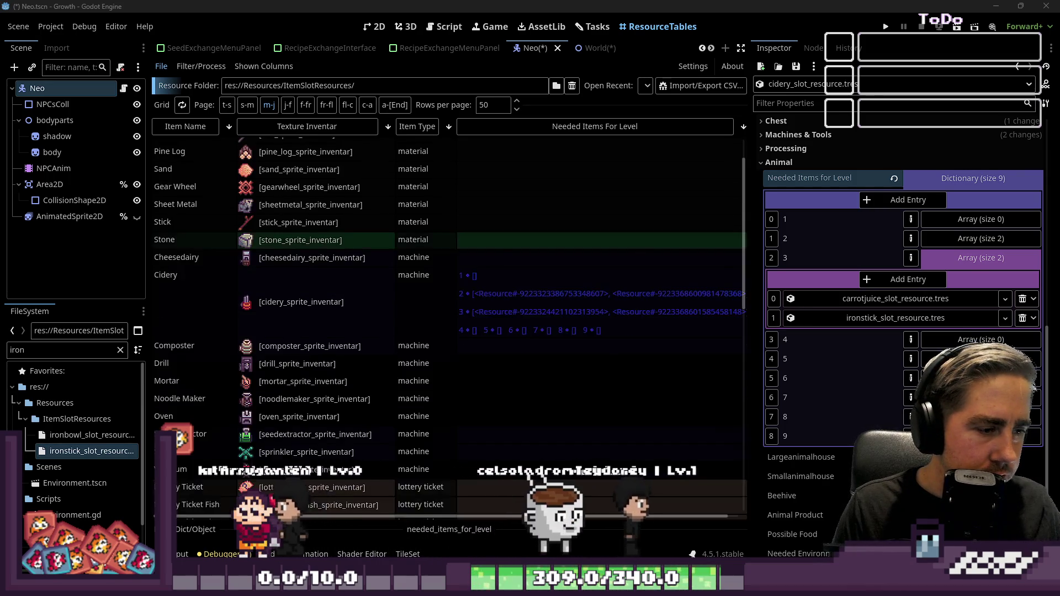
scroll(359, 166, "up", 2)
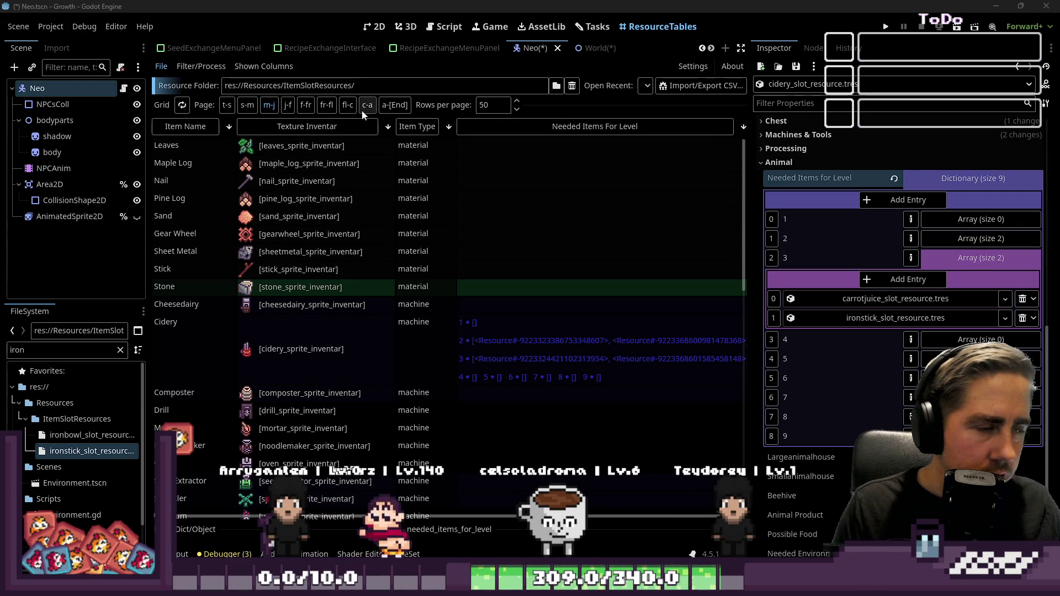
left_click(250, 104)
scroll(353, 353, "down", 10)
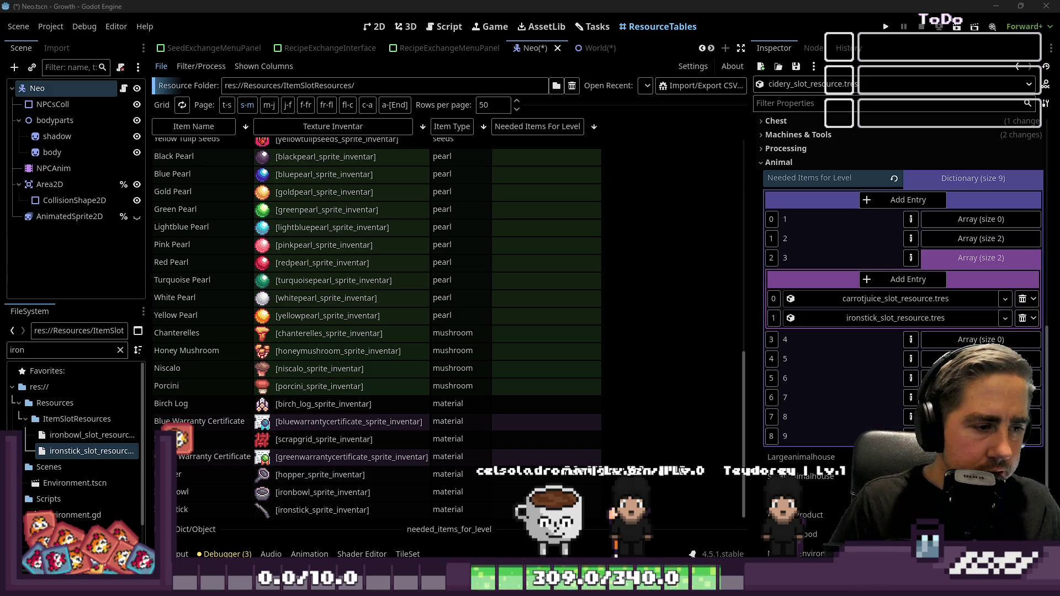
- Return ResourceTables to the m-j page and scroll to the Cidery row
left_click(269, 104)
scroll(387, 332, "down", 10)
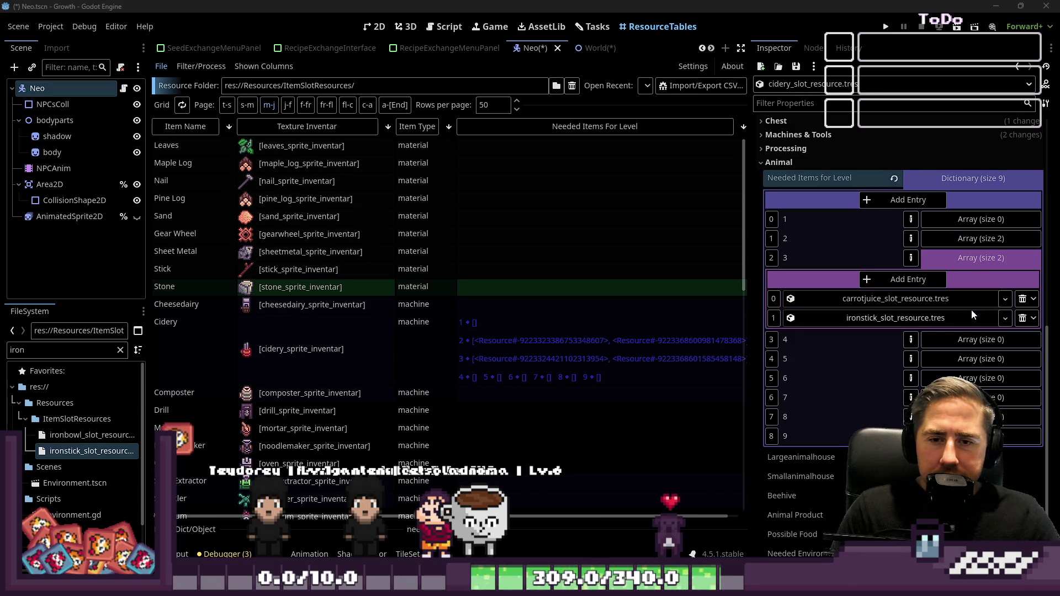
left_click(908, 280)
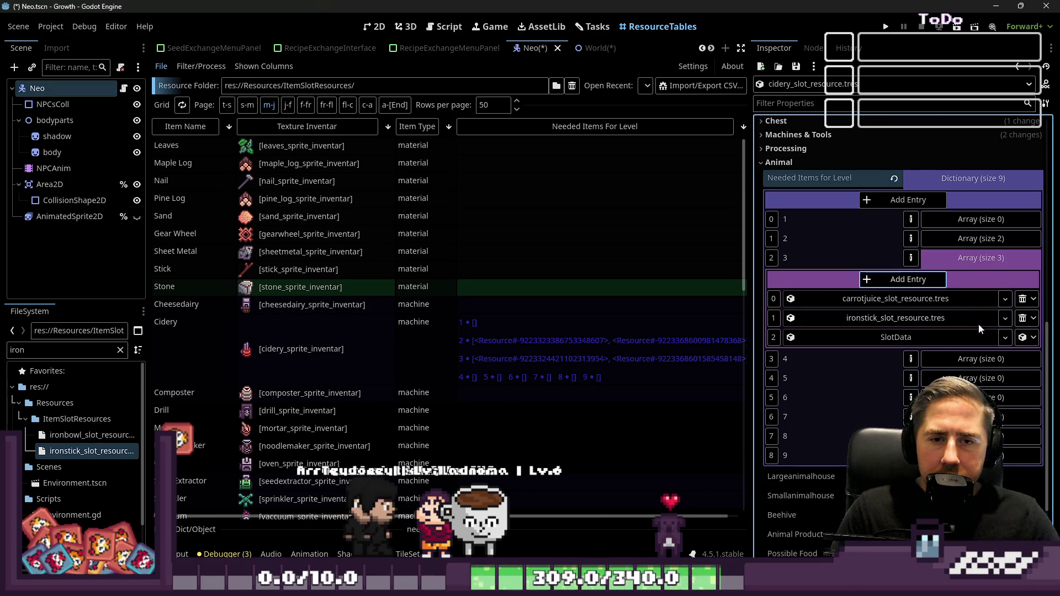
left_click(1026, 338)
left_click(982, 244)
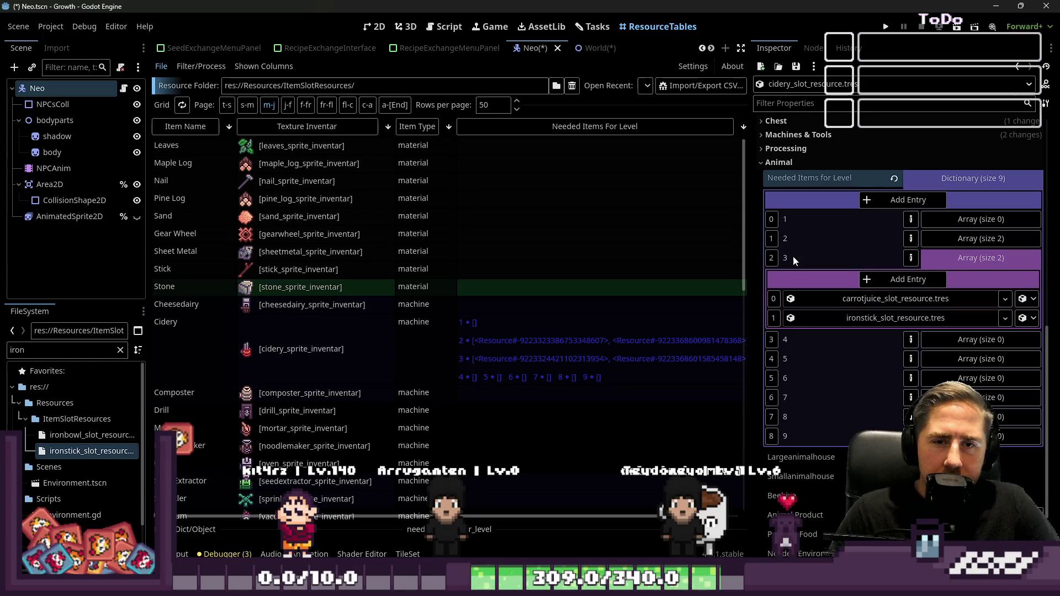
- Replace level 2's scrapgrid item with ironstick_slot_resource.tres, keeping applejuice as the first item
left_click(926, 239)
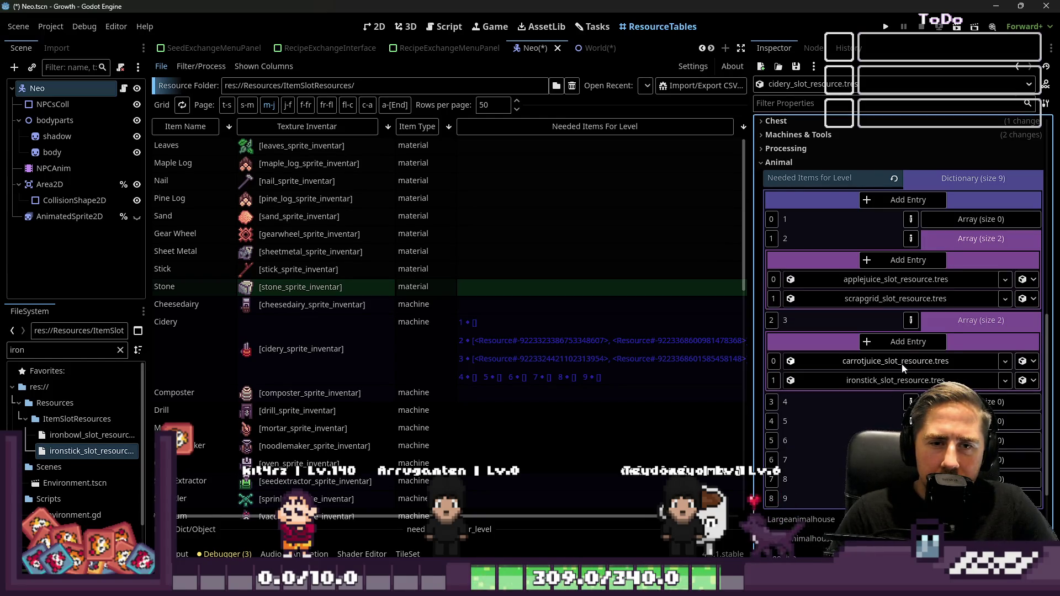
left_click(955, 298)
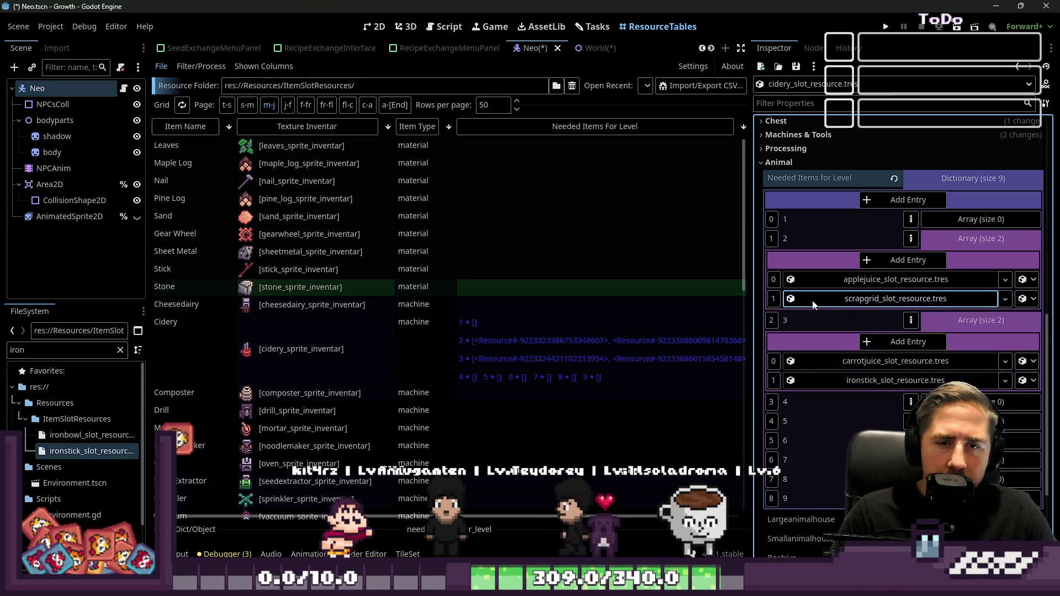
left_click(54, 352)
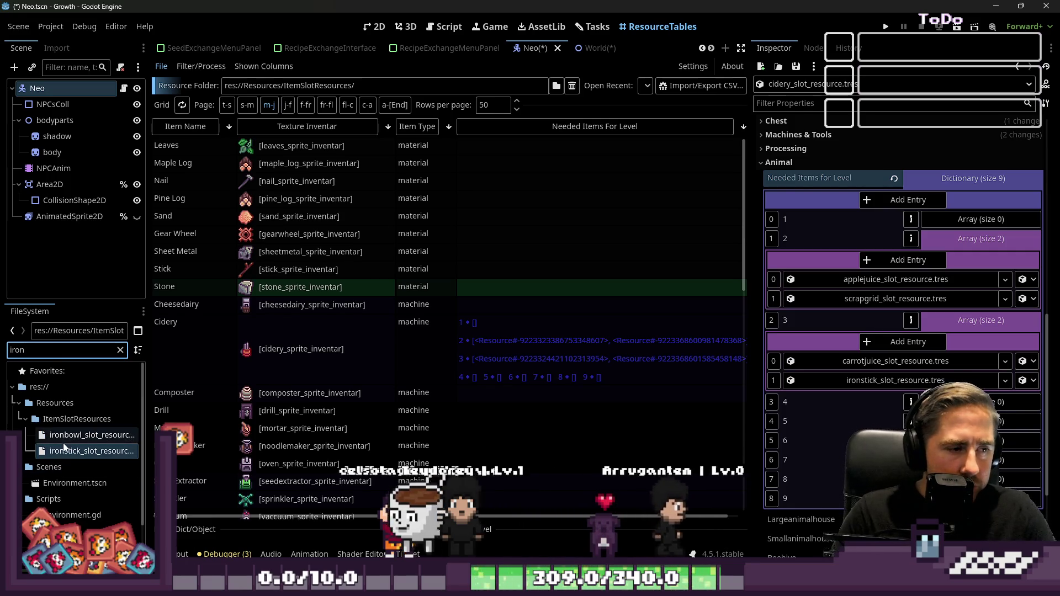
mouse_move(89, 451)
left_mouse_down()
mouse_move(870, 313)
mouse_move(869, 302)
left_mouse_up()
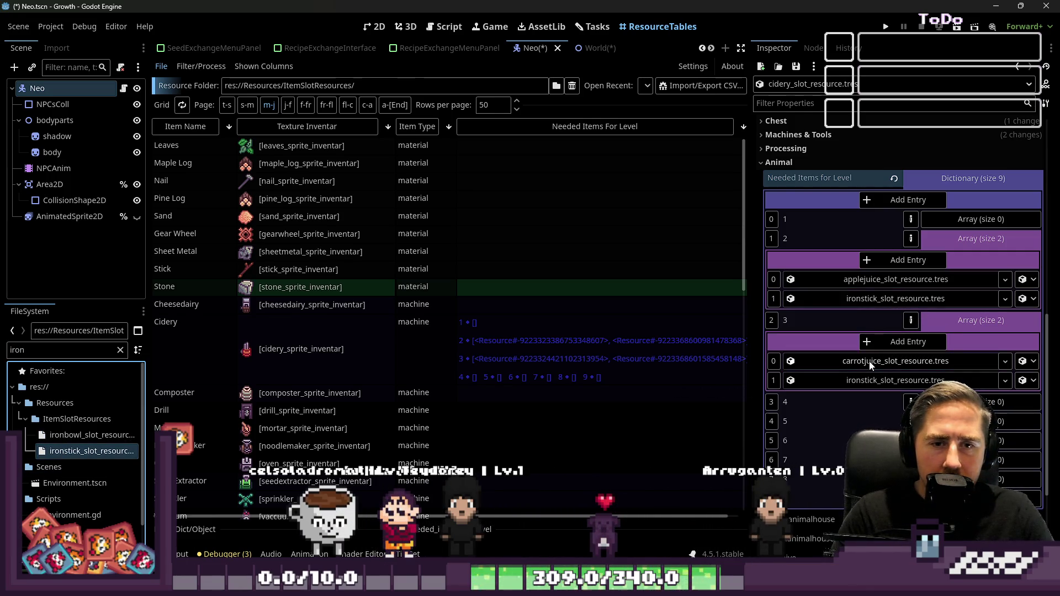
- Collapse the level arrays and add one Object-type element to level 4's array
left_click(979, 237)
left_click(968, 258)
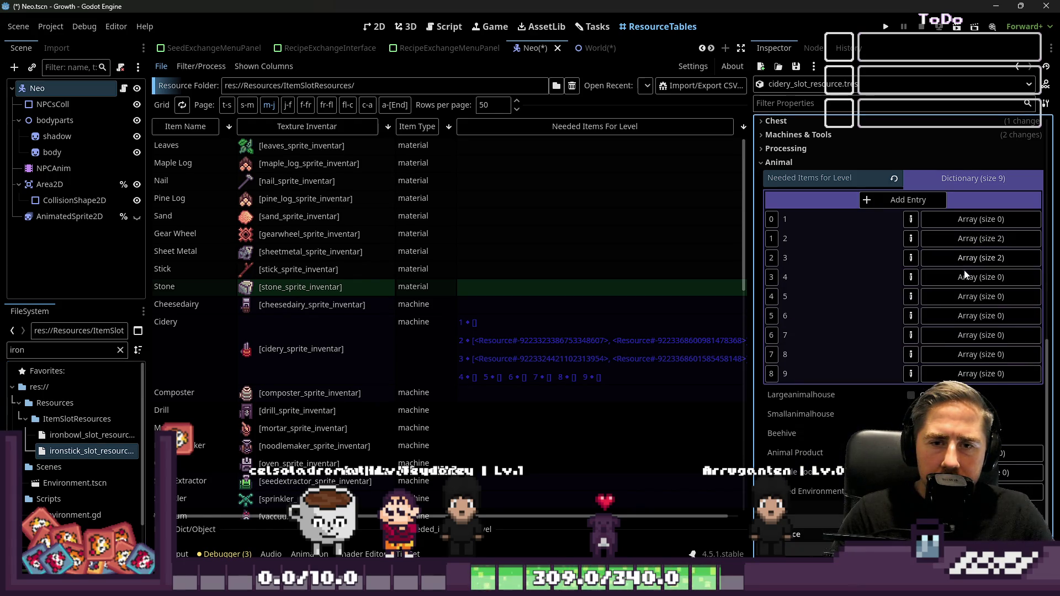
left_click(963, 277)
left_click(933, 298)
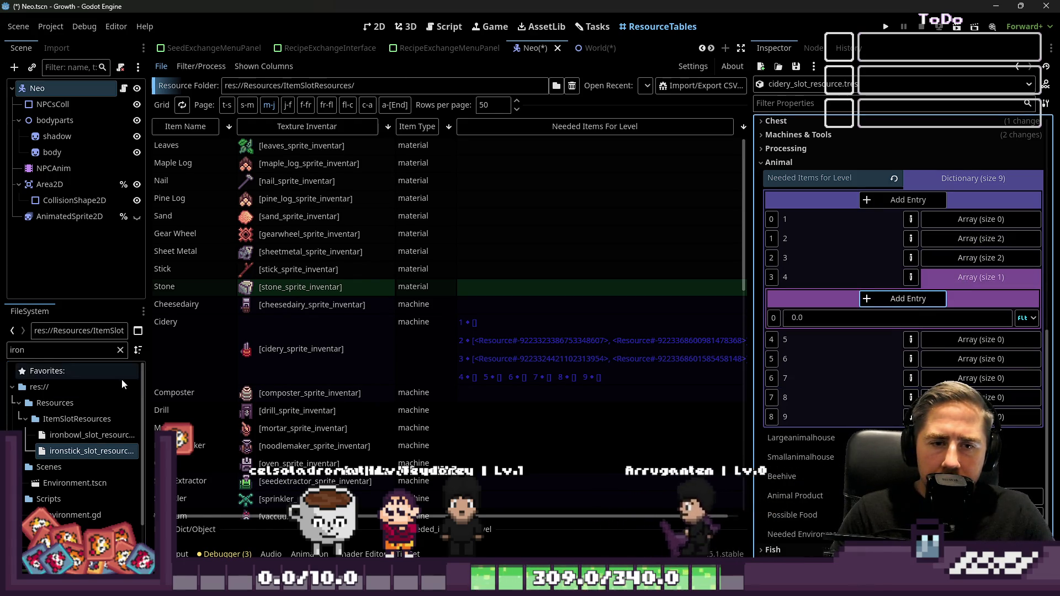
left_click(1024, 319)
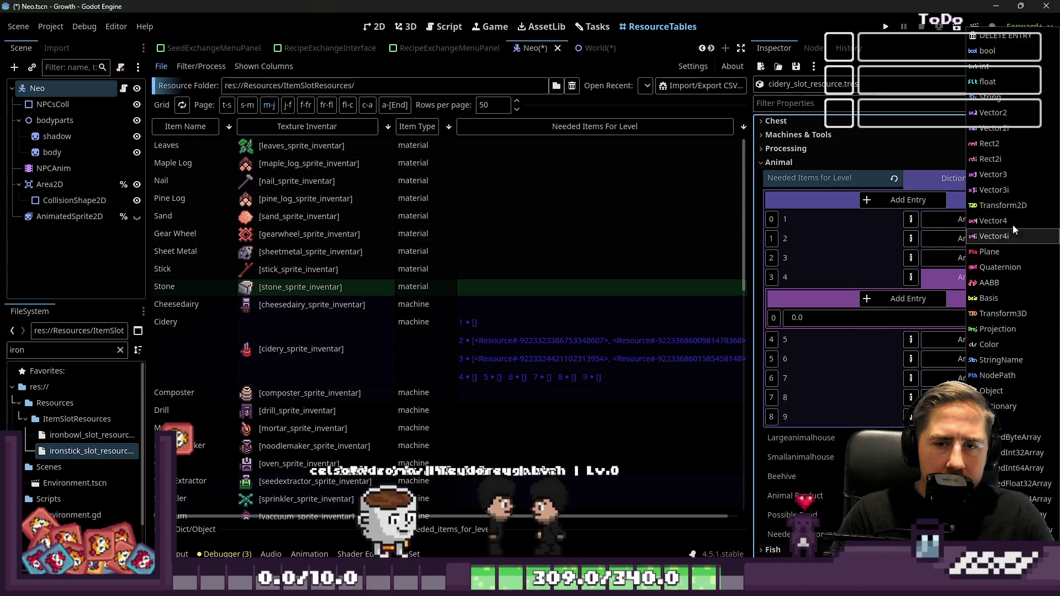
left_click(1013, 325)
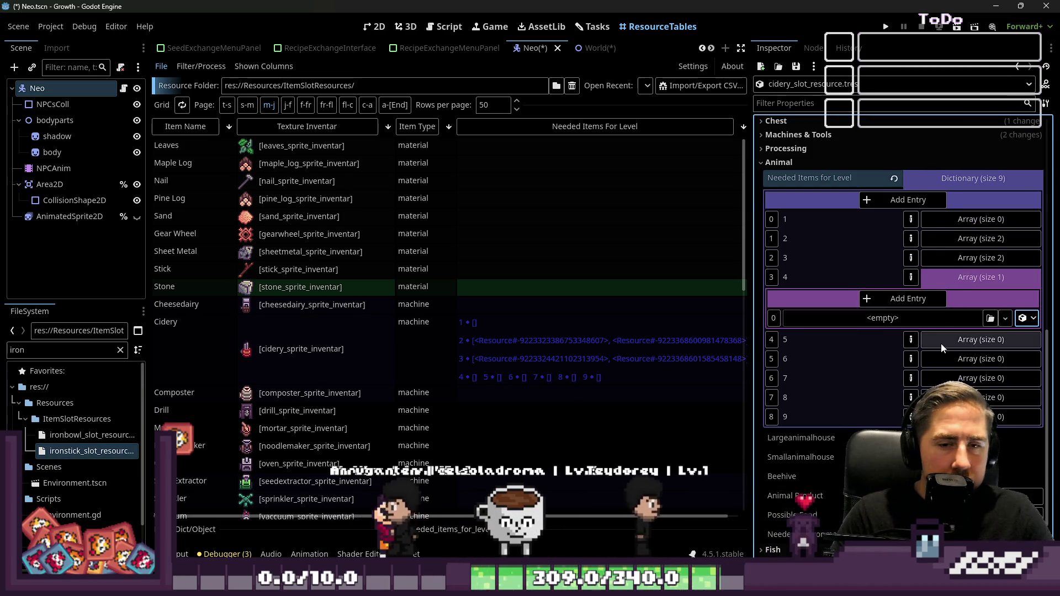
- Try switching key 5's value type, then delete the key 5 entry
left_click(915, 340)
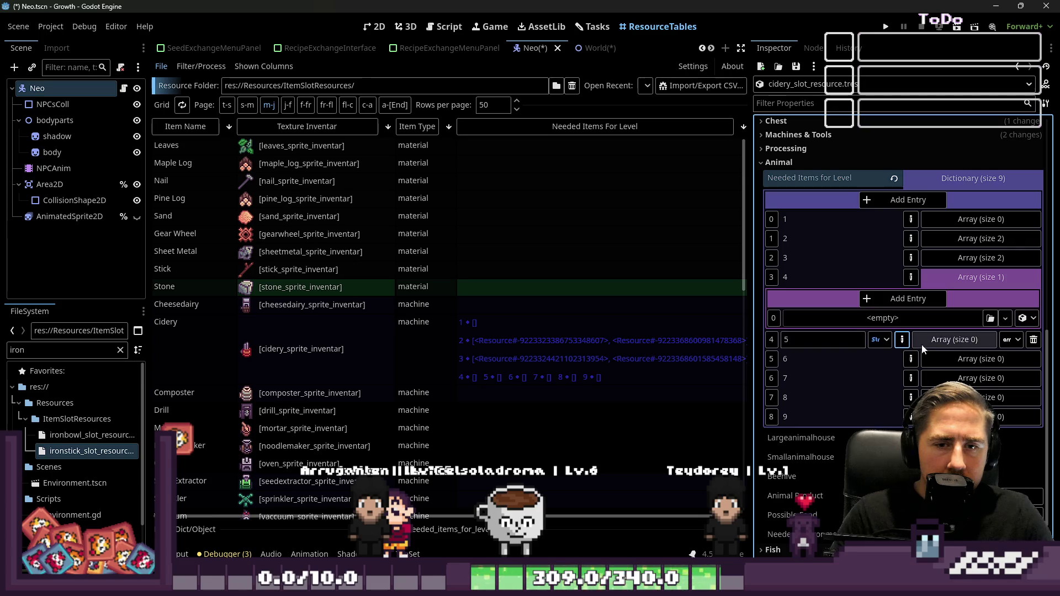
left_click(1005, 340)
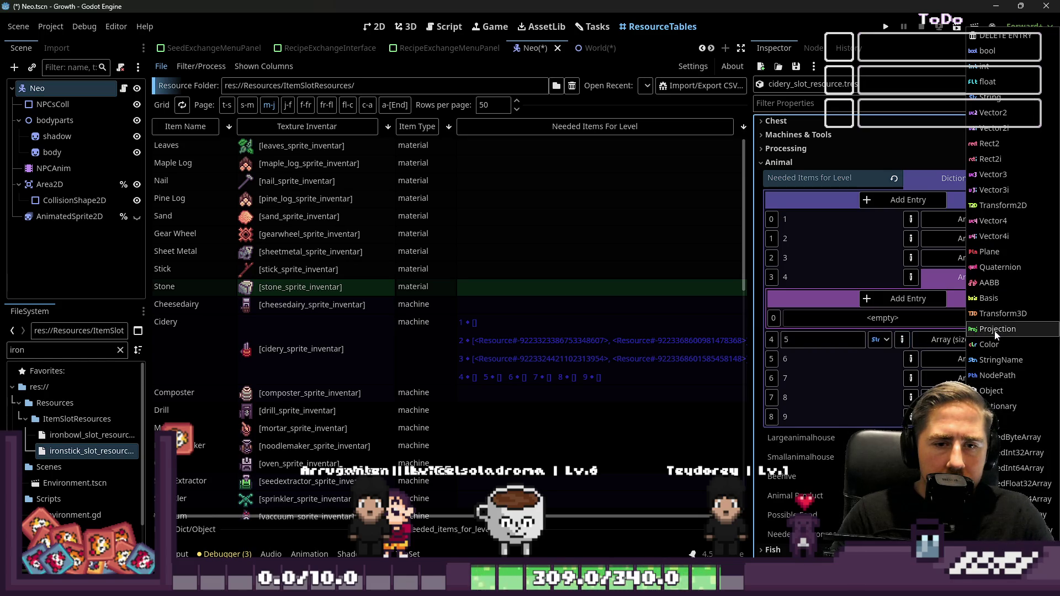
left_click(906, 337)
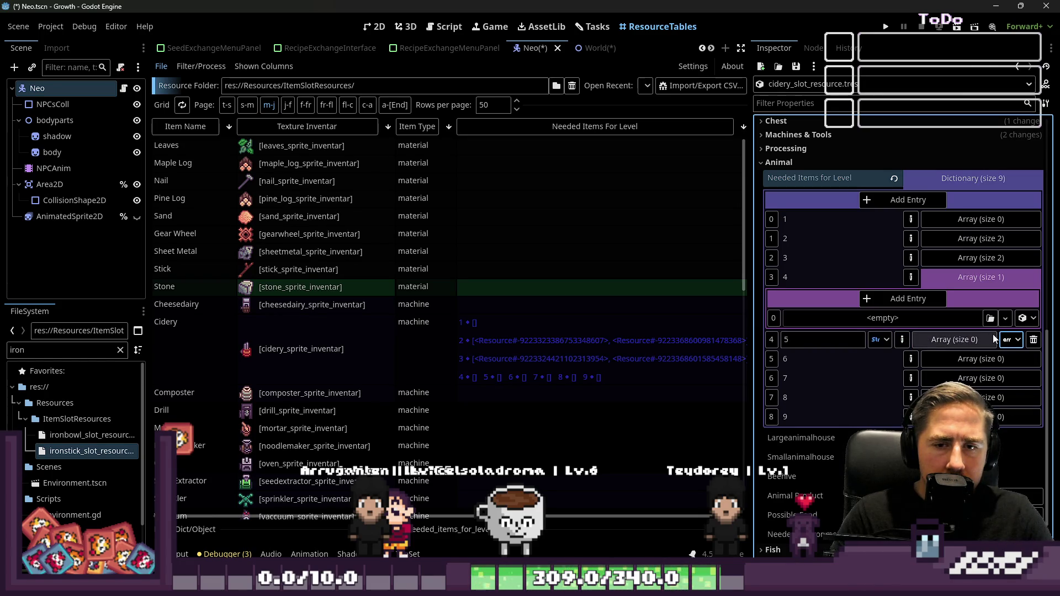
left_click(1011, 340)
left_click(1024, 327)
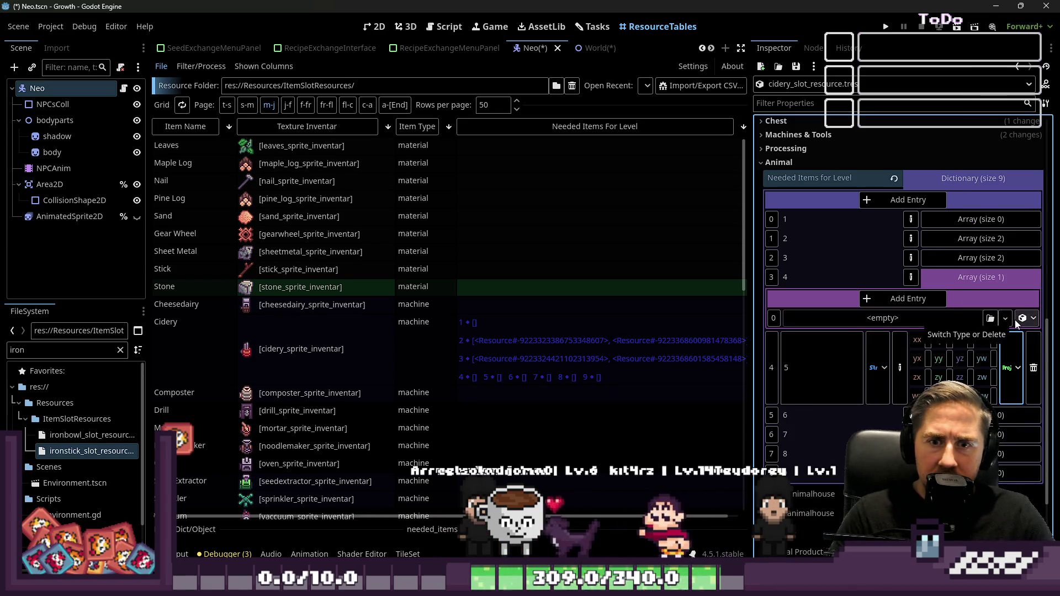
left_click(1015, 320)
key("Escape")
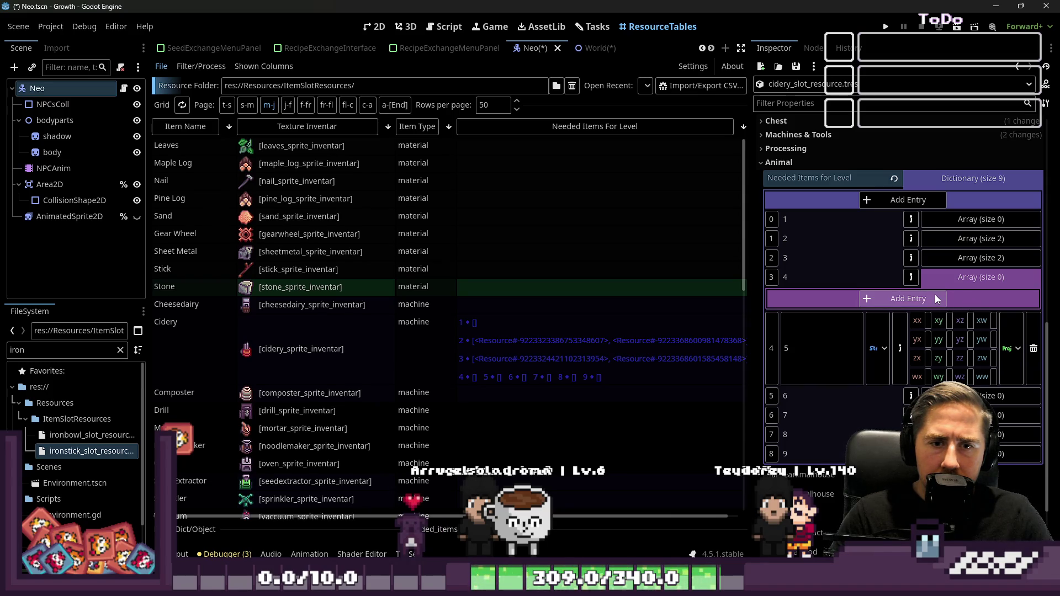
left_click(1032, 348)
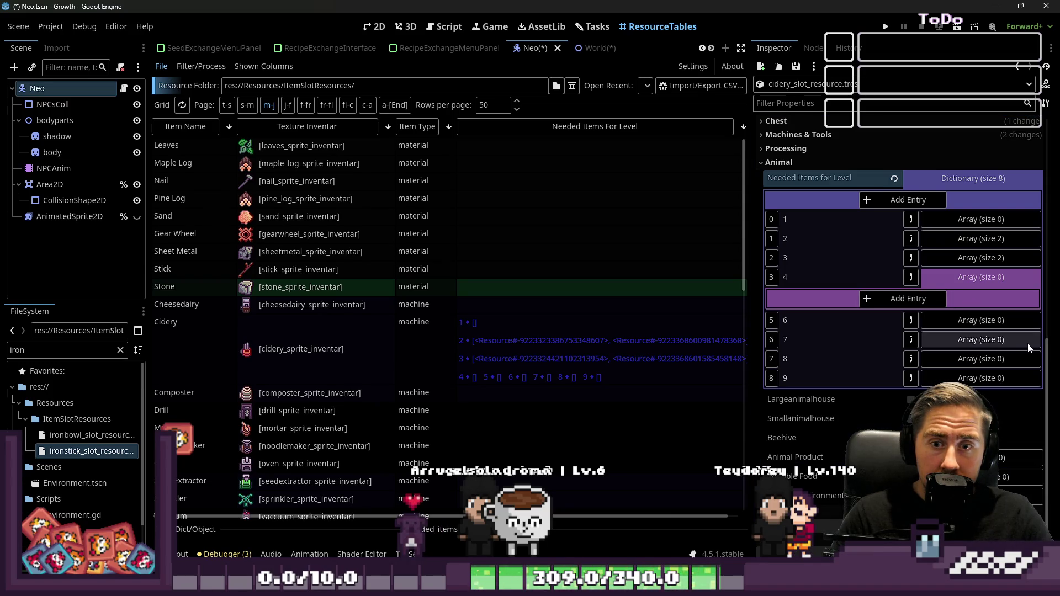
- Add an element to level 4's array and try dropping ironstick_slot_resource.tres into it
left_click(929, 300)
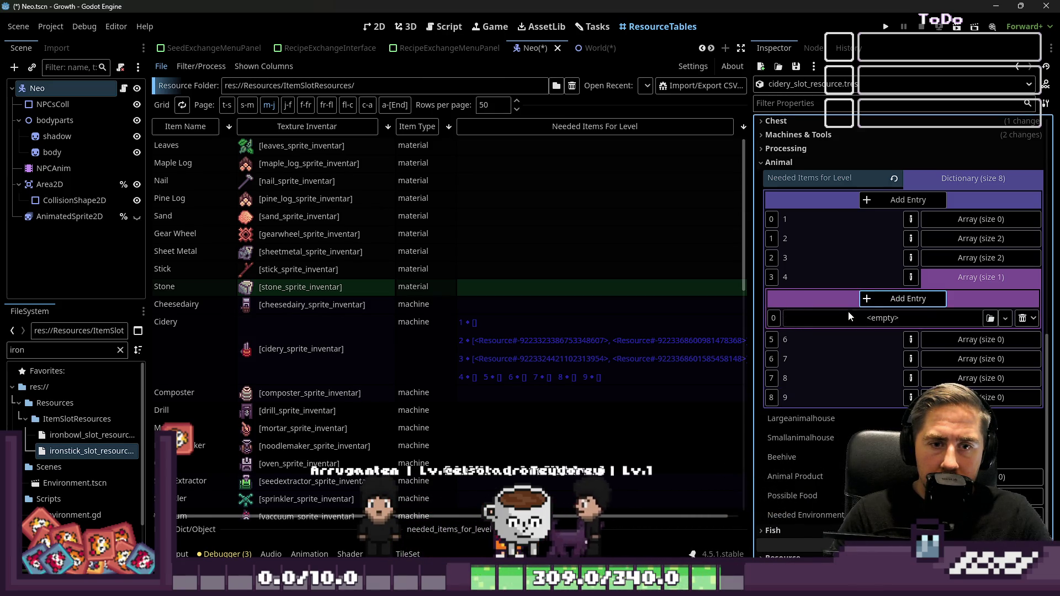
left_click(1003, 320)
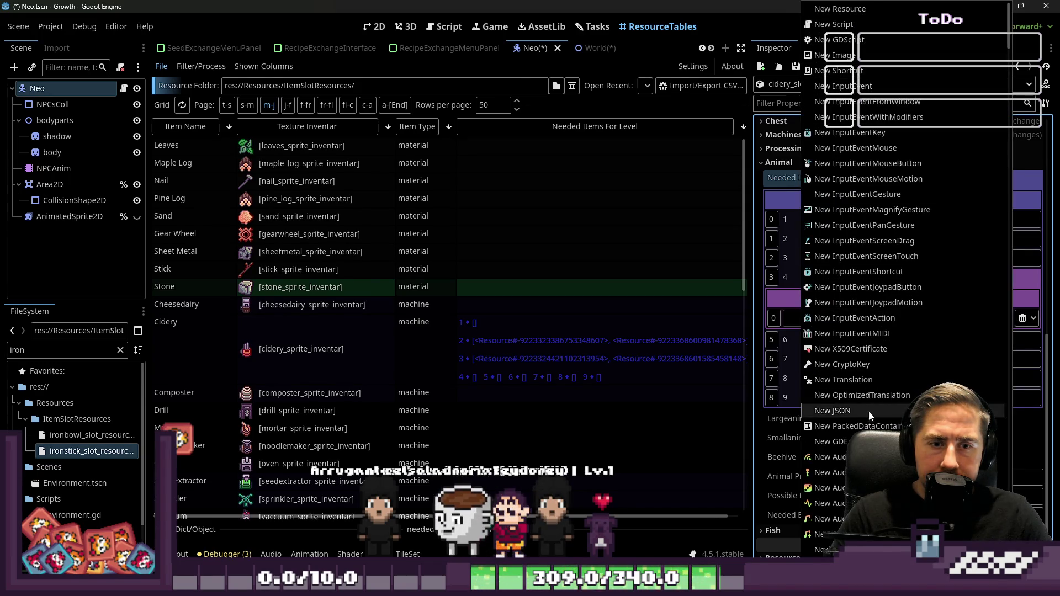
left_click(790, 325)
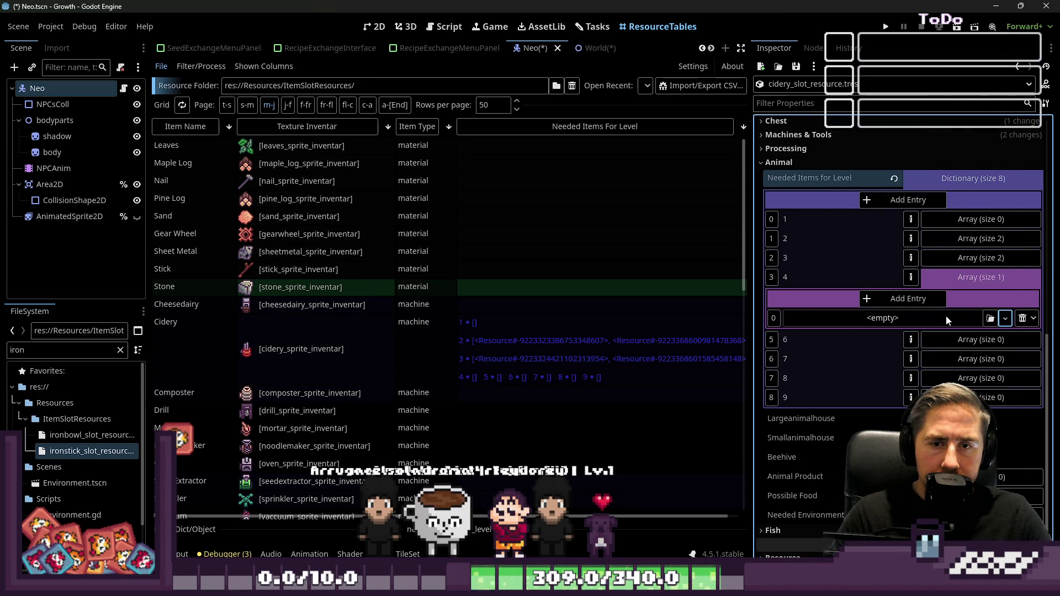
left_click(1011, 317)
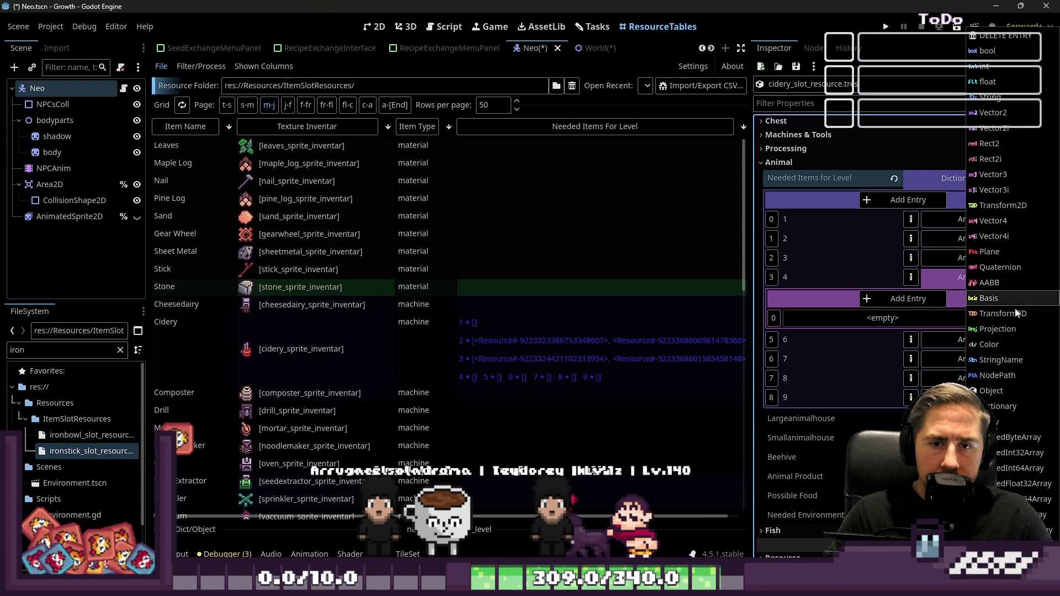
left_click(992, 391)
mouse_move(47, 451)
left_mouse_down()
mouse_move(707, 312)
mouse_move(825, 319)
left_mouse_up()
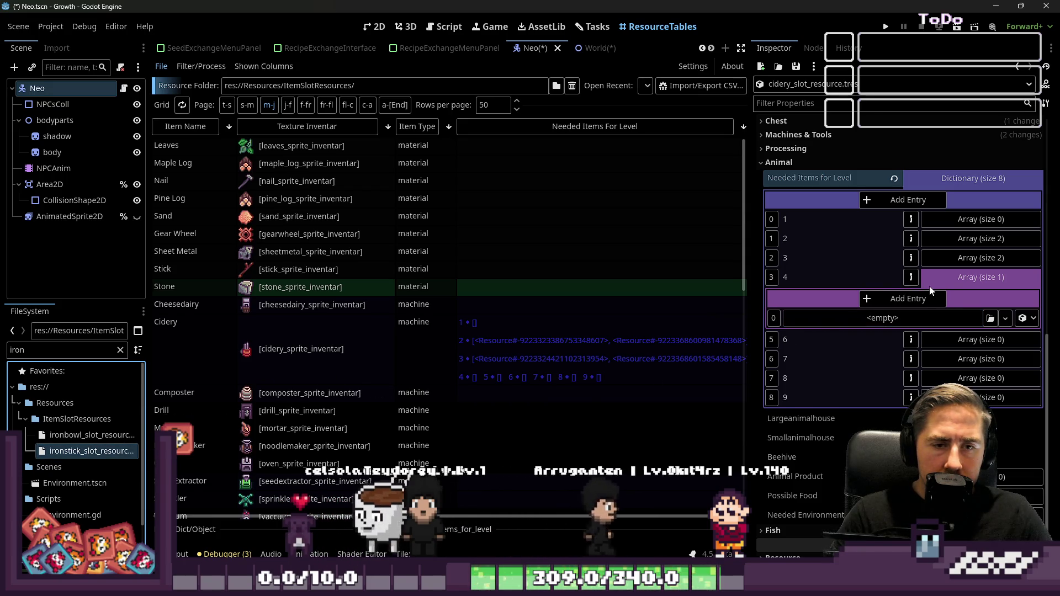
- Remove the empty element from level 4's array, then check the level 3 and 4 arrays
left_click(1027, 318)
left_click(961, 399)
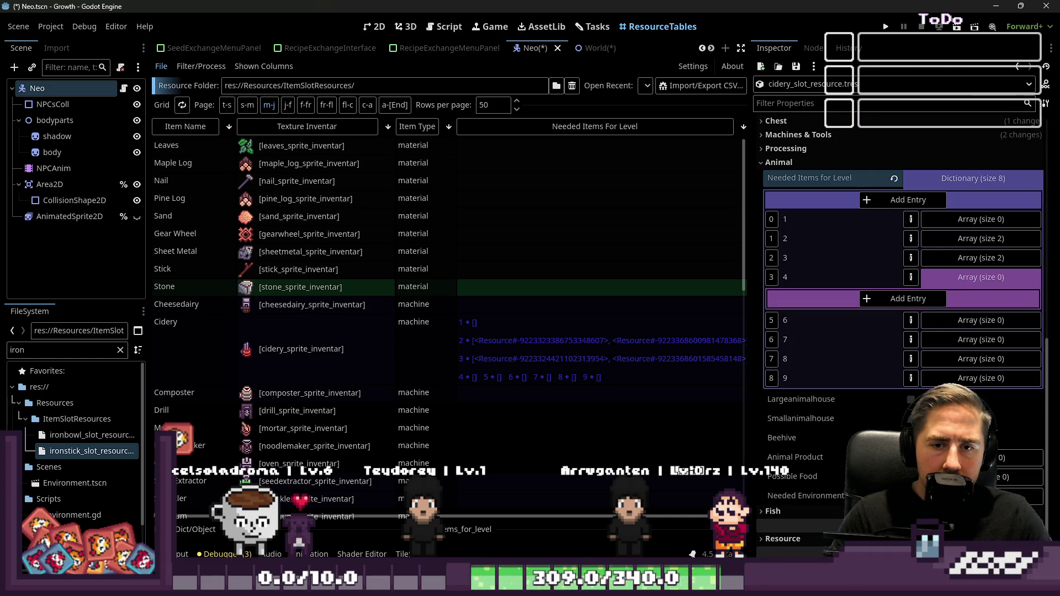
left_click(946, 277)
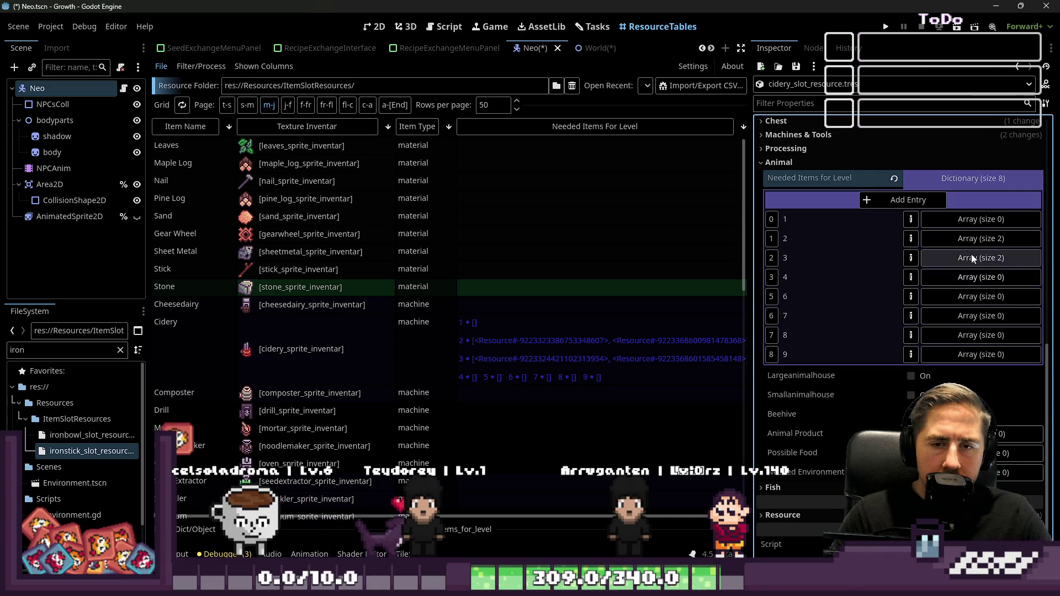
left_click(975, 259)
left_click(966, 262)
left_click(970, 276)
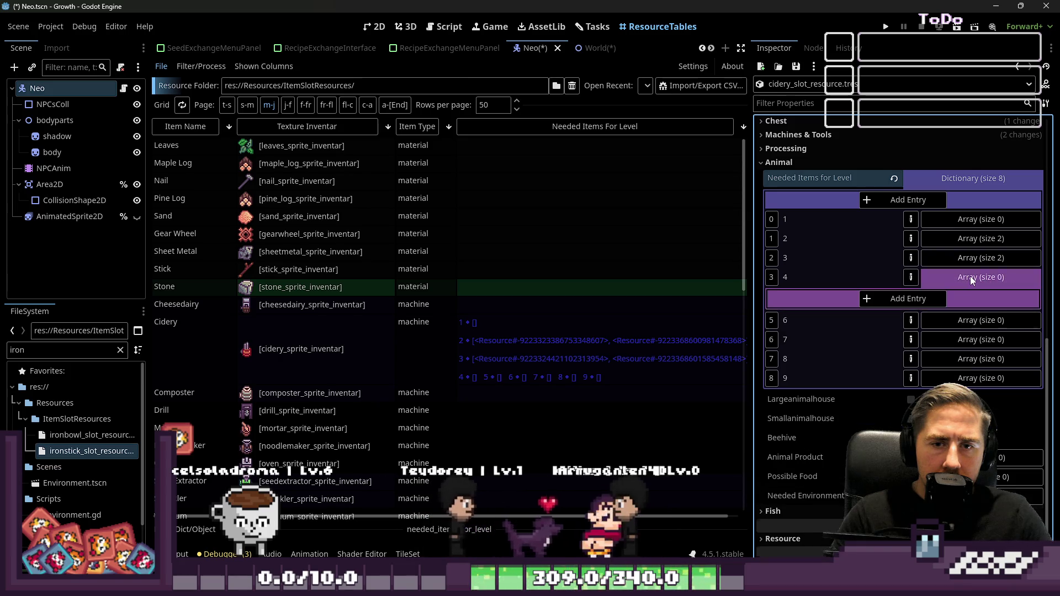
left_click(969, 276)
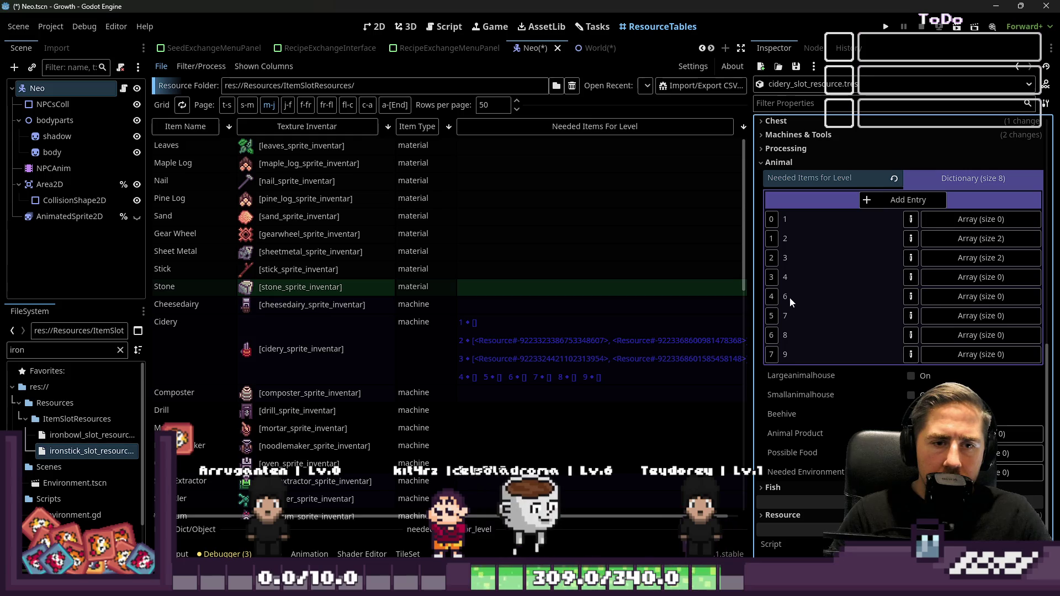
- Add a new dictionary entry with key 5 and give its array one element
left_click(897, 202)
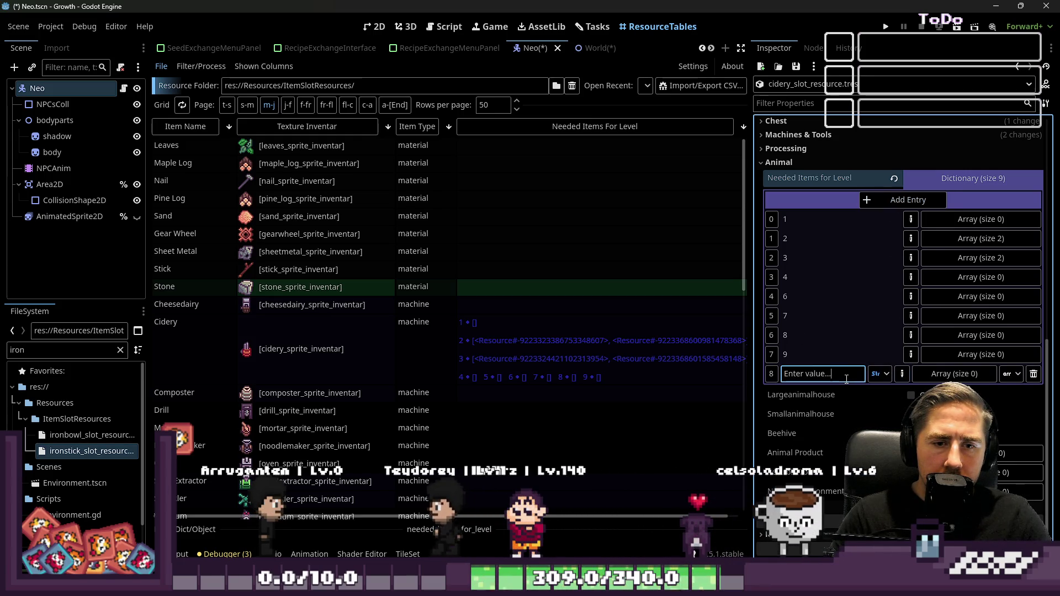
type("6")
key("ctrl+z")
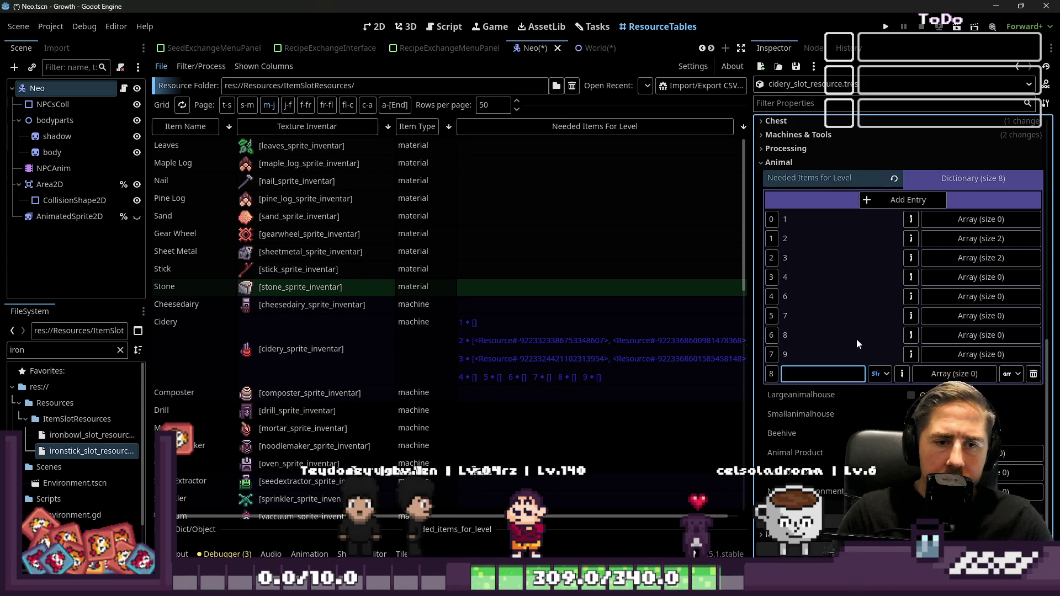
type("5")
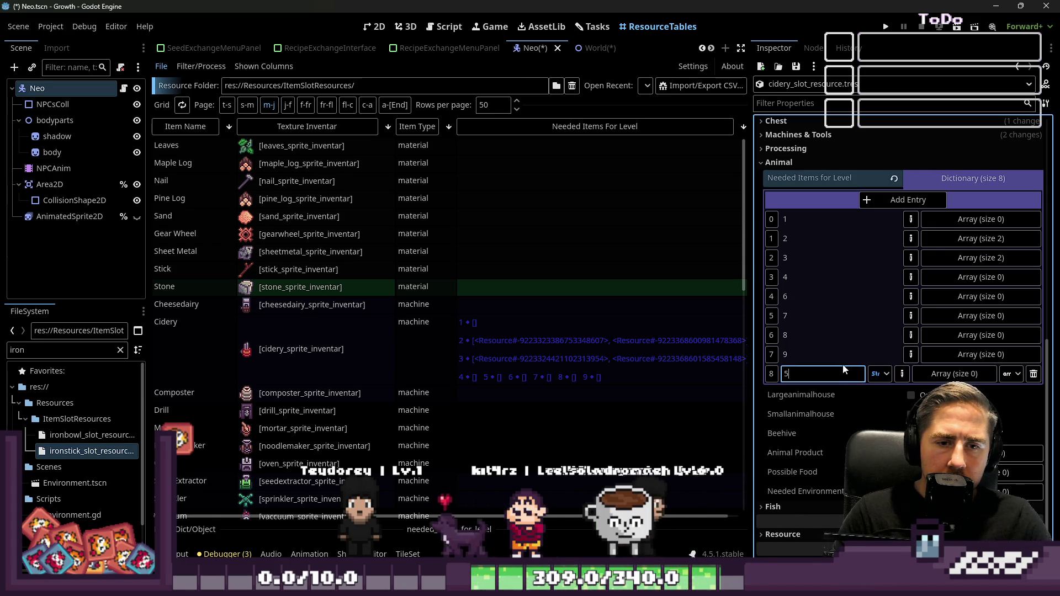
left_click(899, 374)
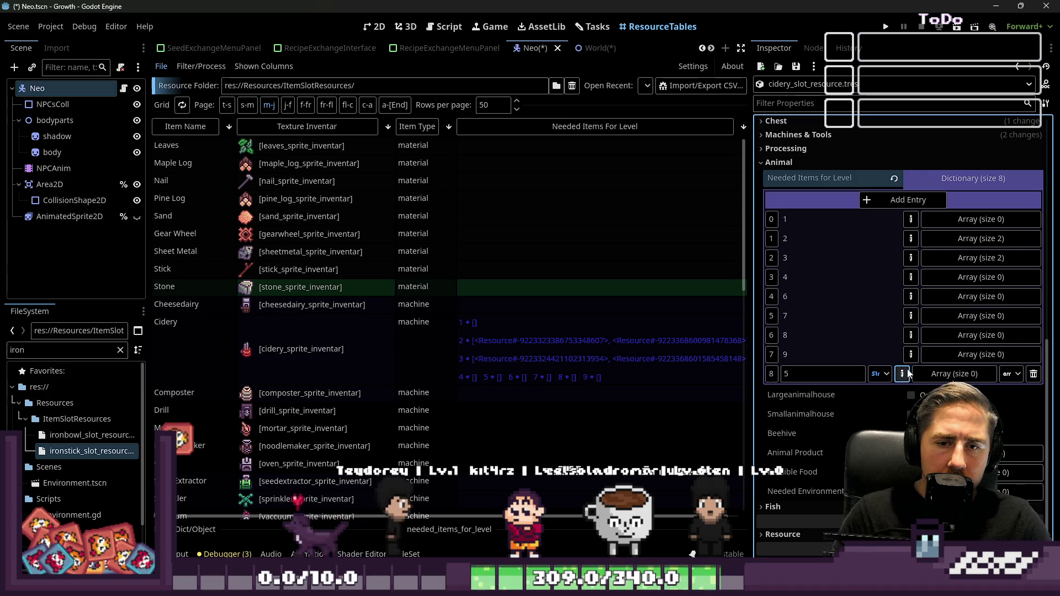
left_click(979, 375)
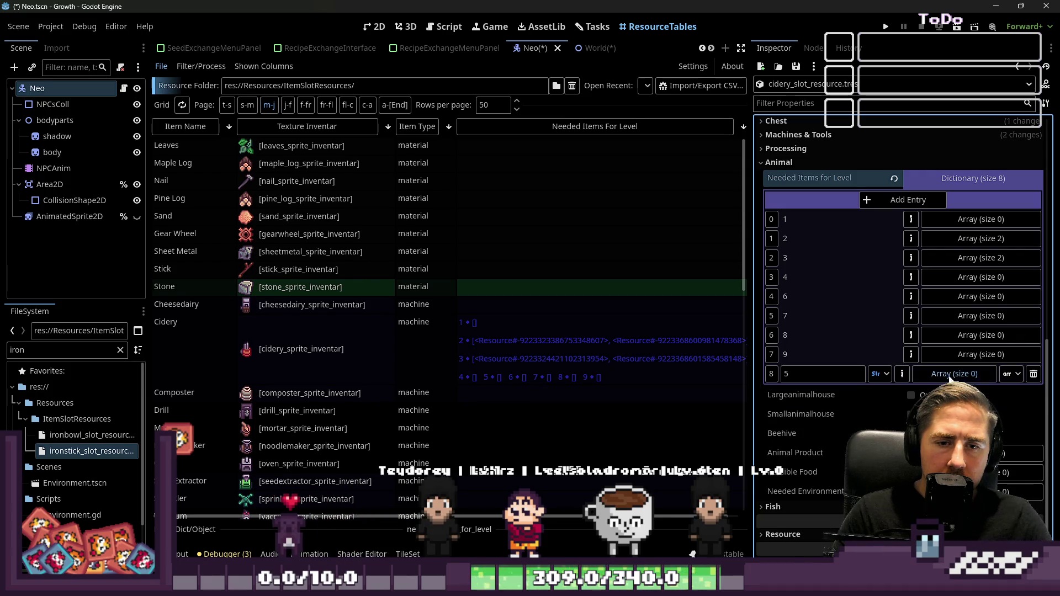
left_click(889, 396)
left_click(933, 374)
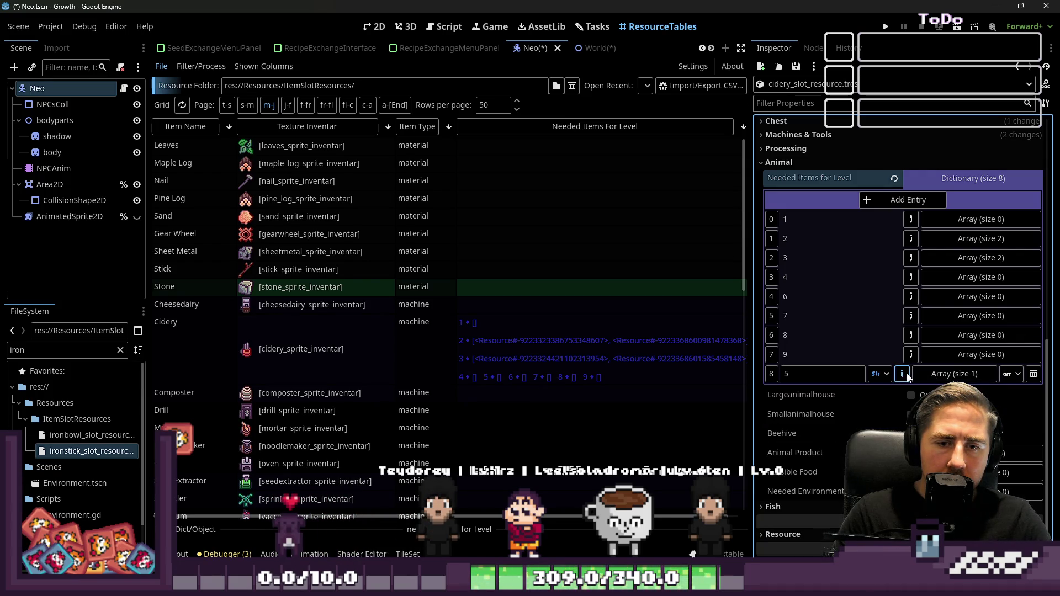
left_click(926, 378)
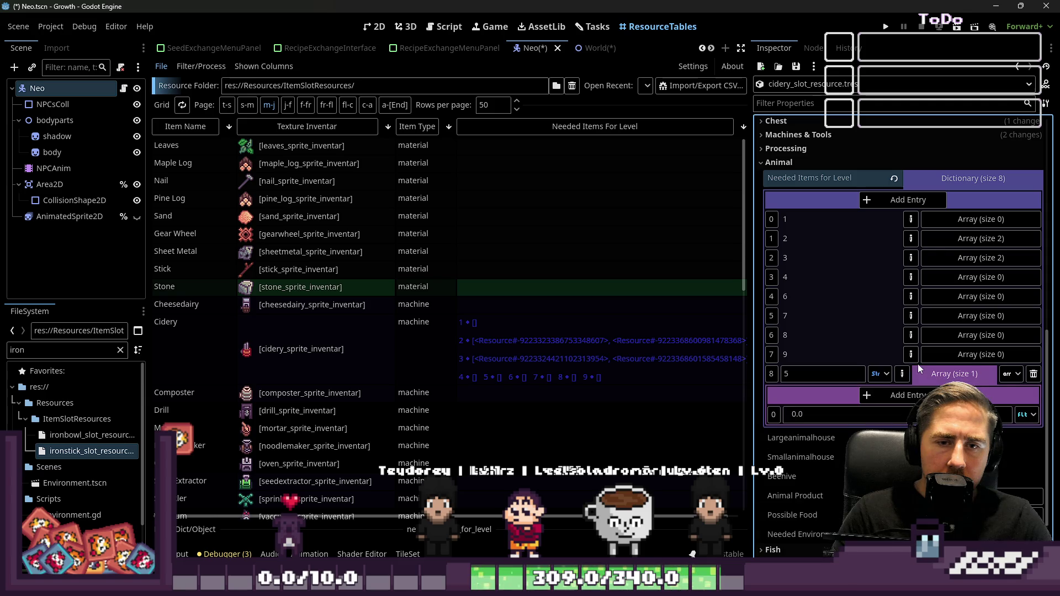
- Add two more entries, delete the surplus tenth entry, and set a new key to 10
left_click(909, 200)
left_click(909, 200)
left_click(908, 200)
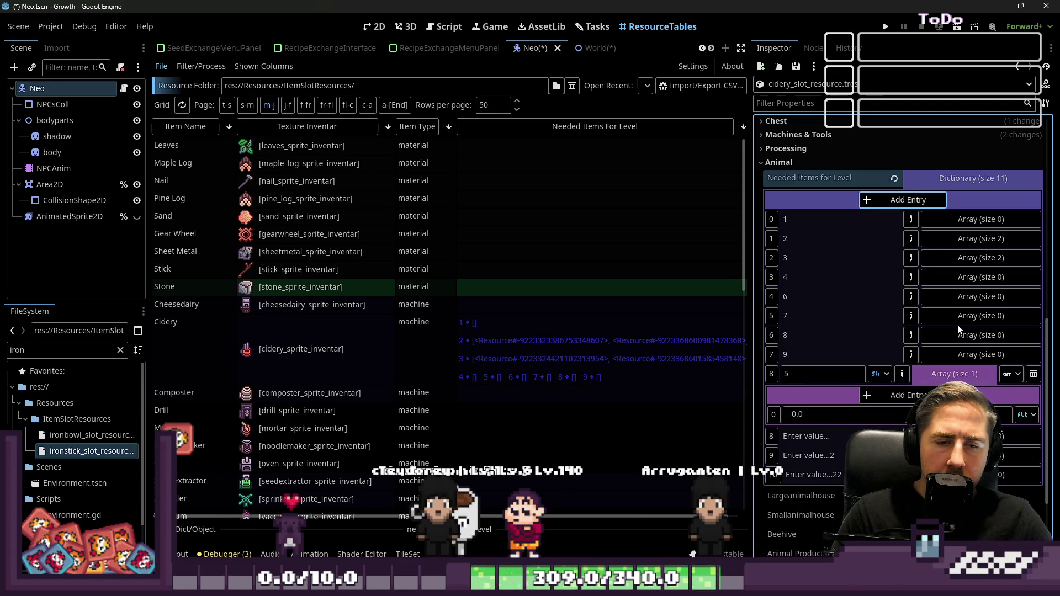
left_click(924, 249)
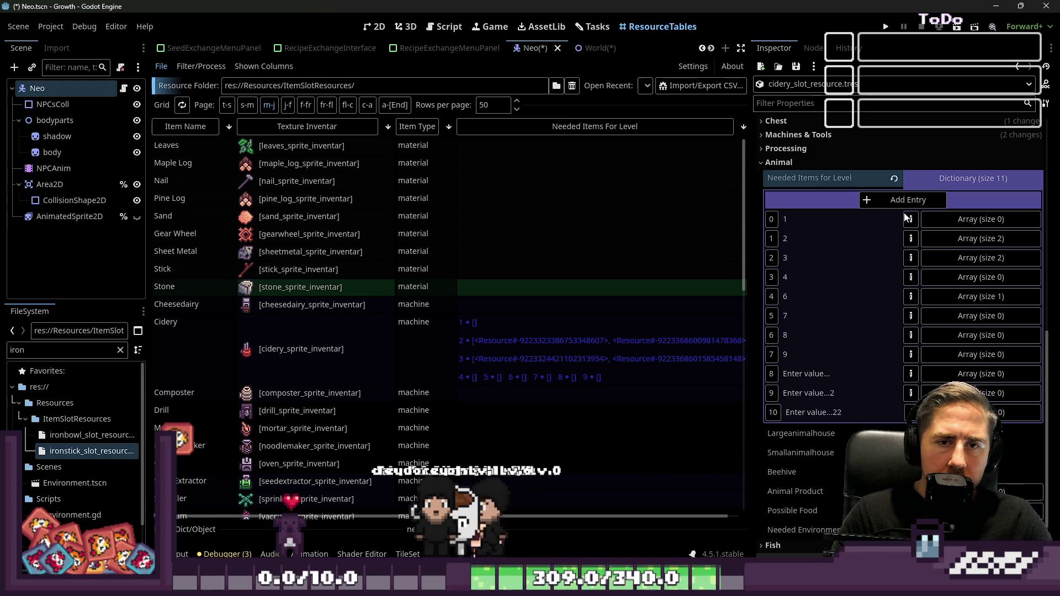
left_click(911, 374)
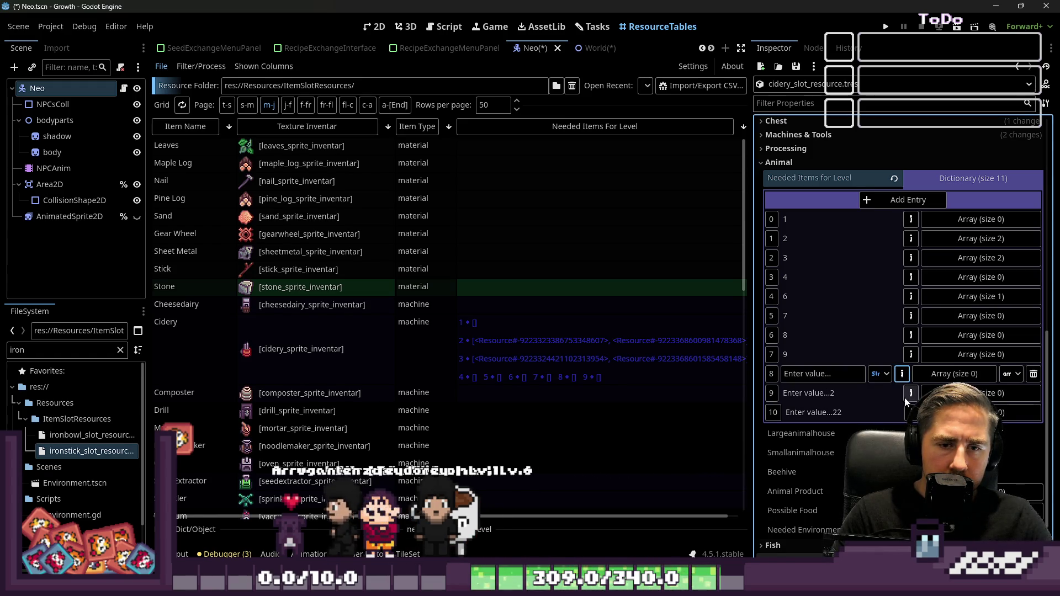
left_click(910, 394)
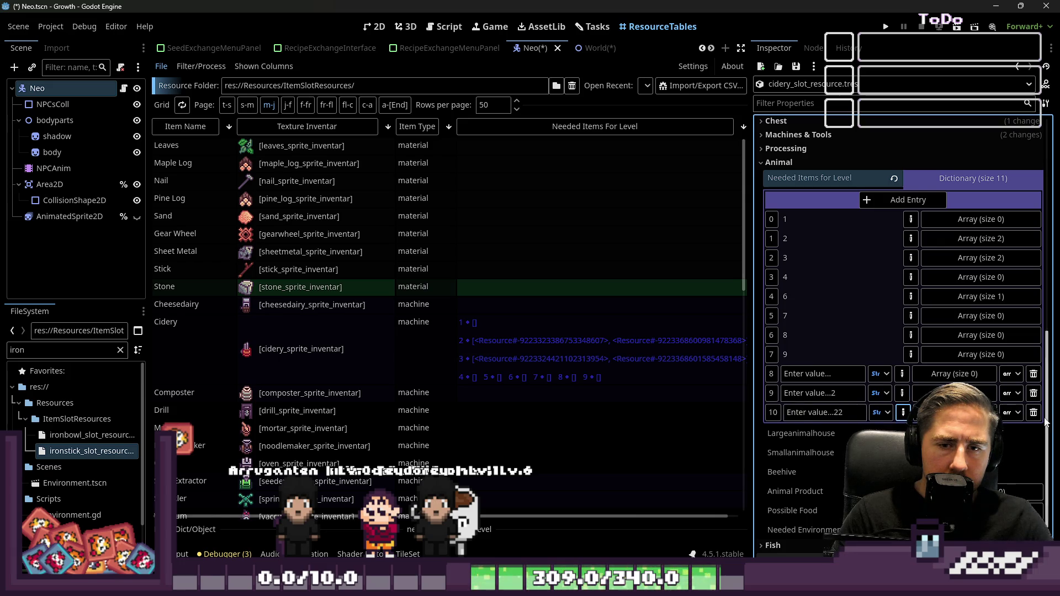
left_click(1034, 414)
type("5")
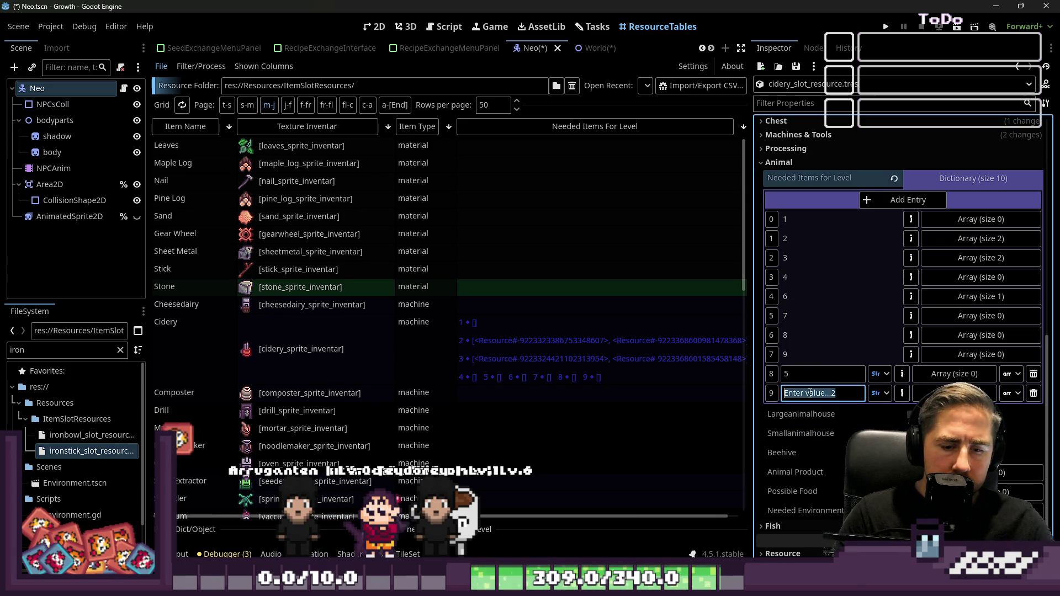
type("10")
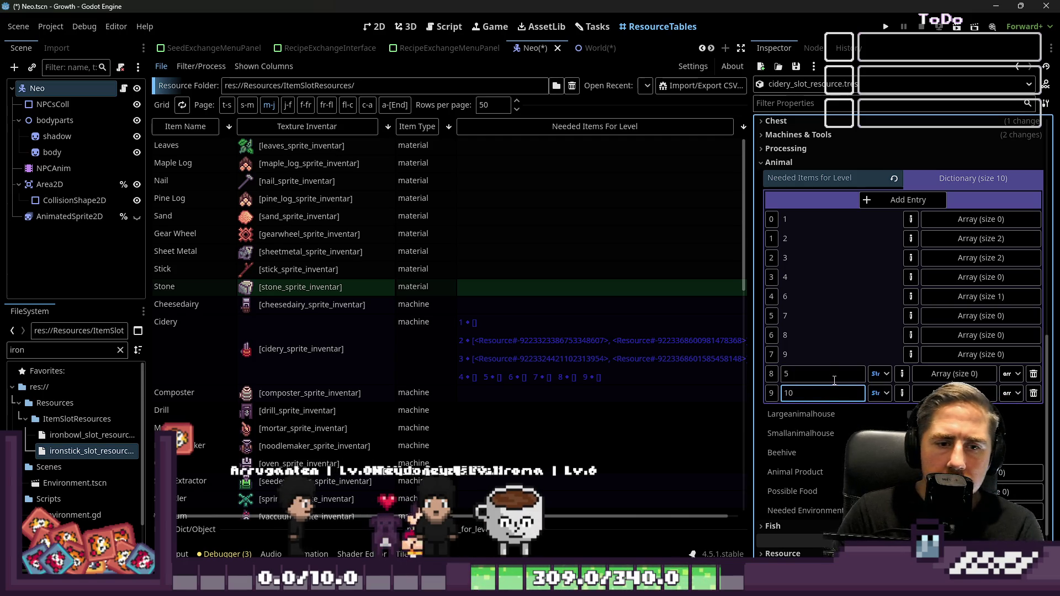
key("Up")
left_click(901, 394)
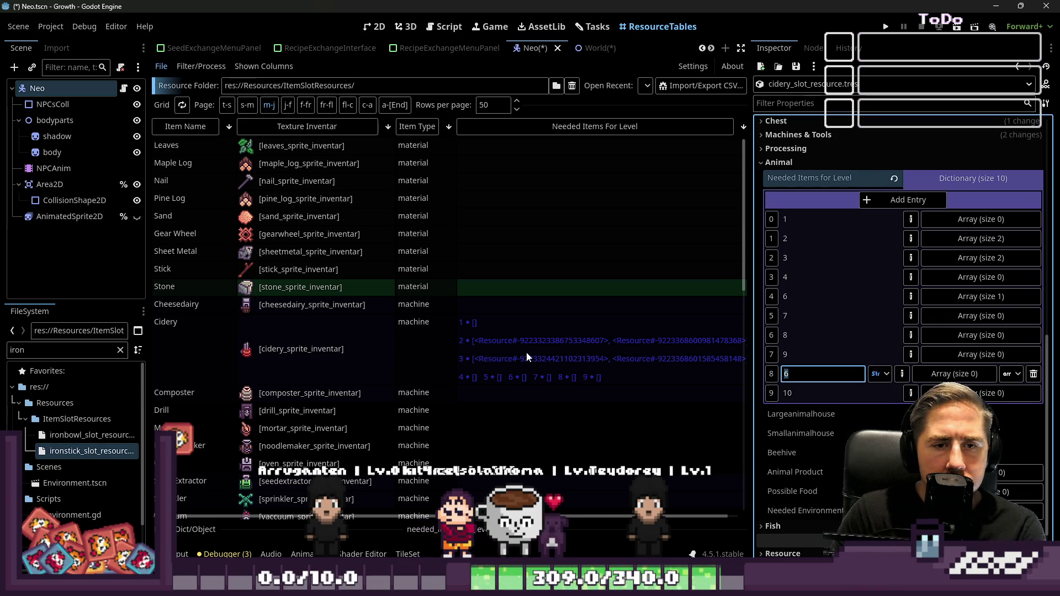
- Change entry 8's key to 5
key("BackSpace")
type("5")
key("Return")
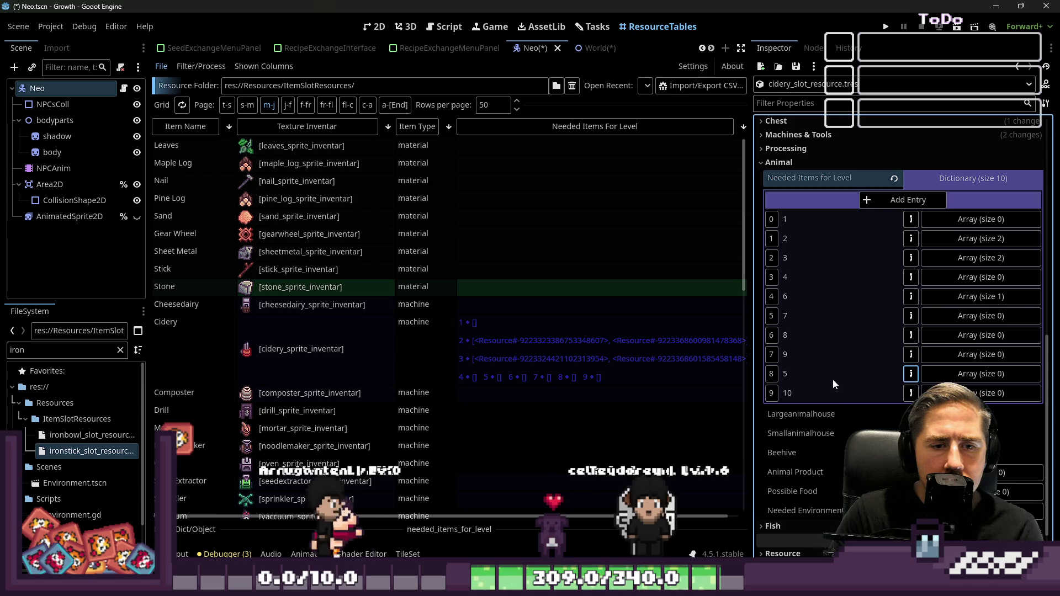
left_click(849, 374)
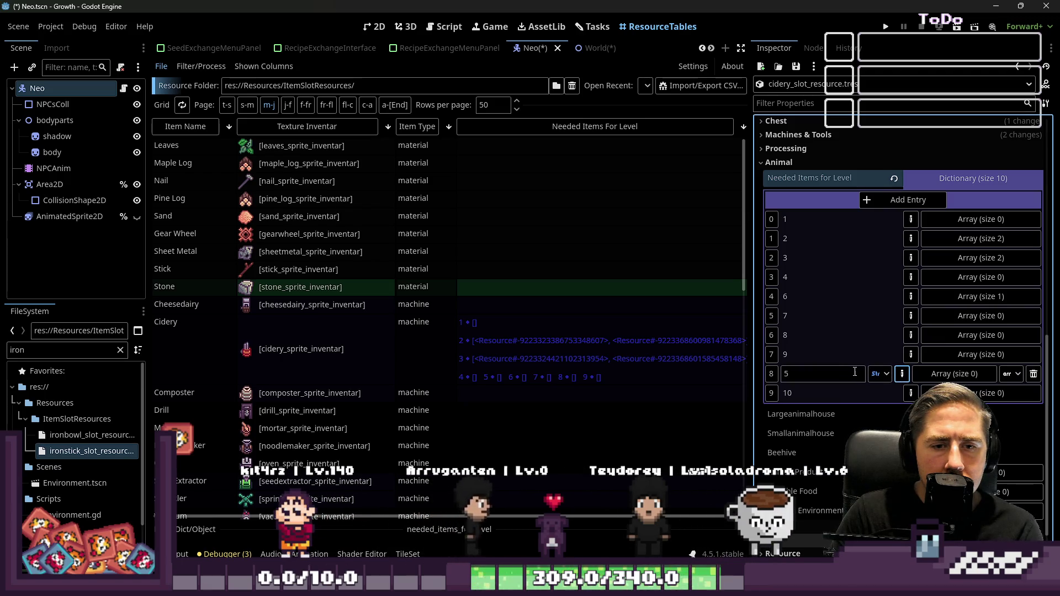
left_click(903, 377)
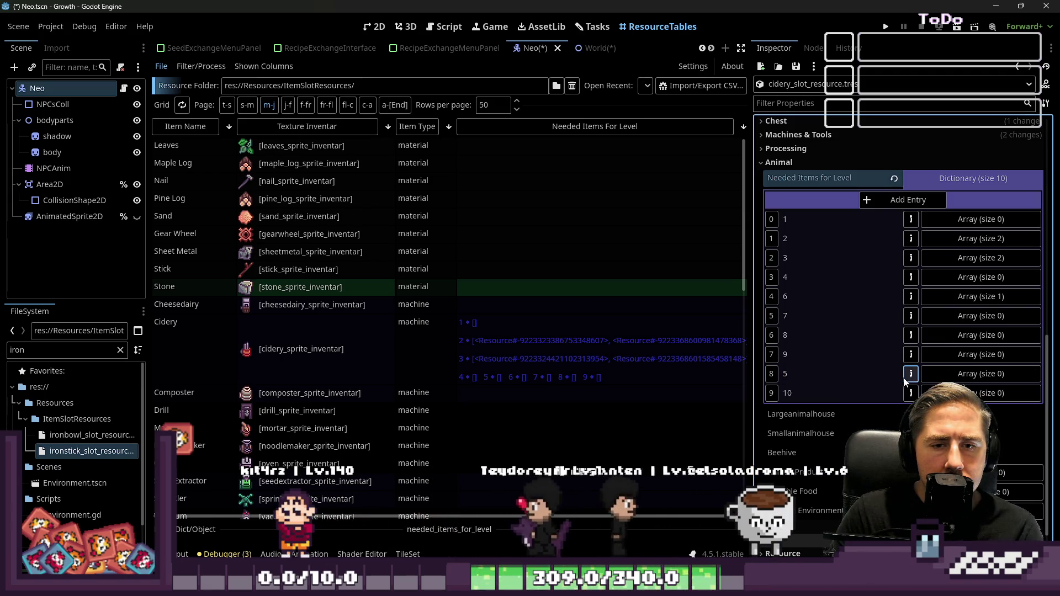
- Retype the keys of the following entries as 6, 7, 8 and 9
left_click(910, 317)
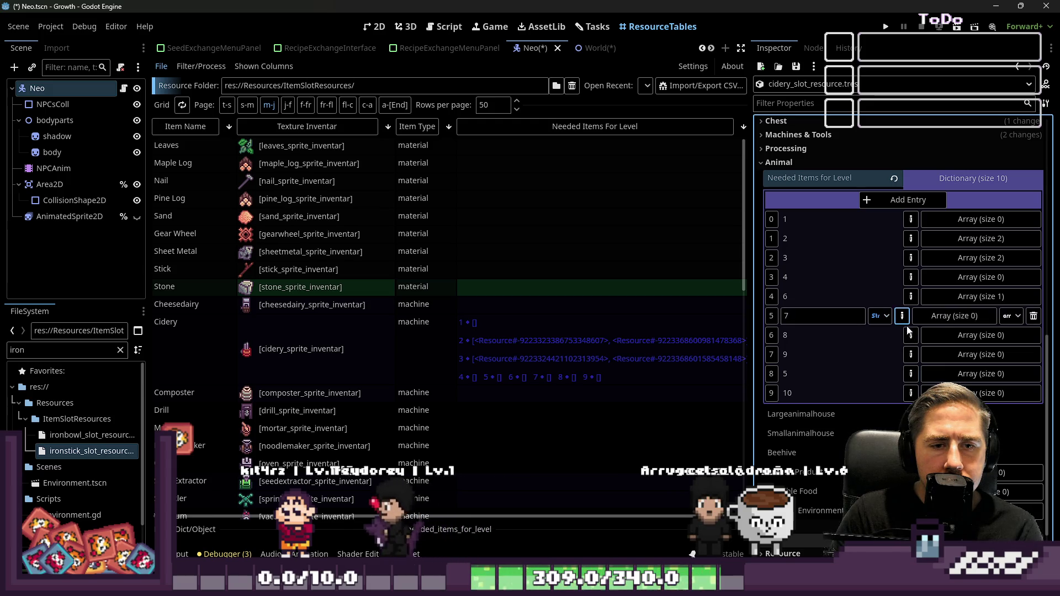
left_click(911, 297)
type("5")
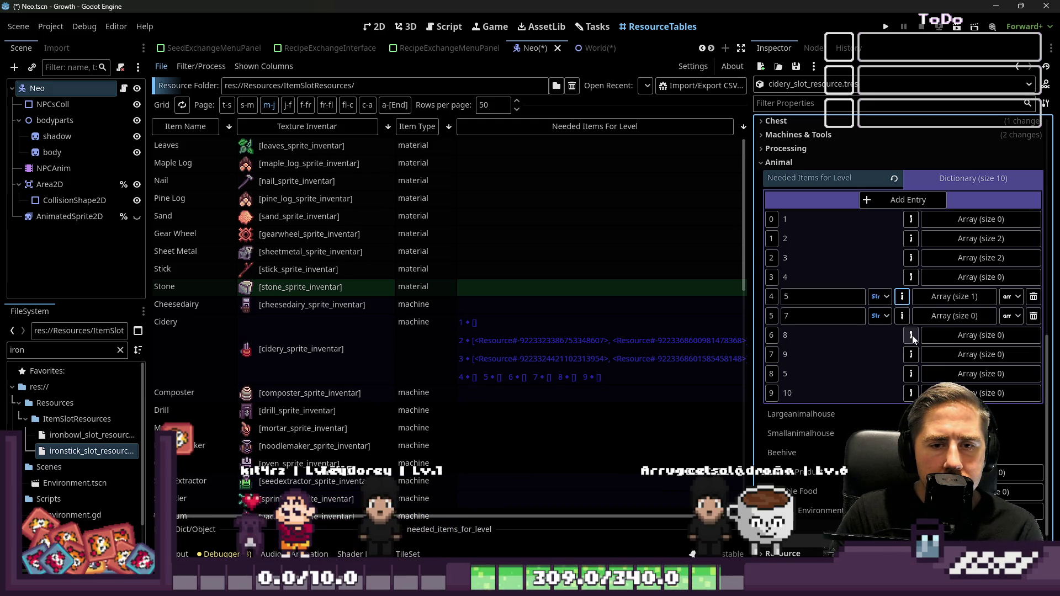
left_click(912, 335)
left_click(912, 354)
left_click(911, 374)
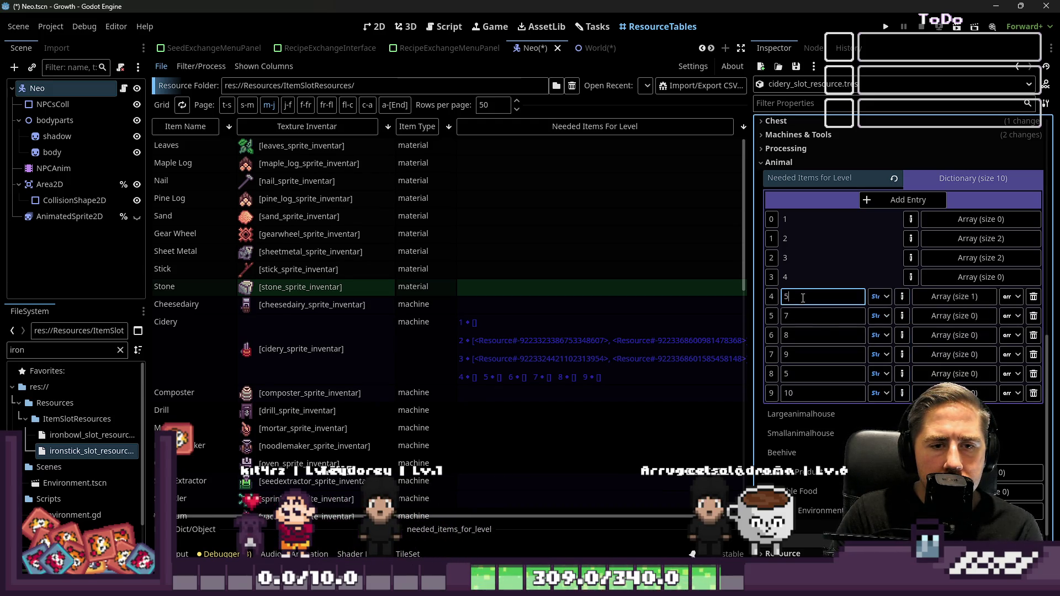
double_click(786, 316)
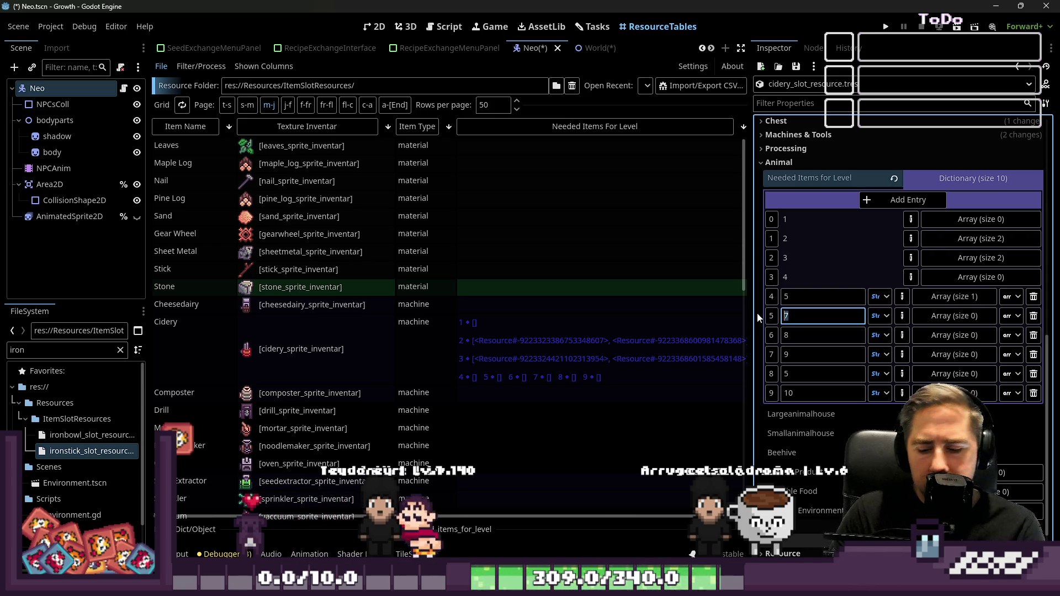
type("6")
double_click(779, 335)
type("7")
double_click(776, 355)
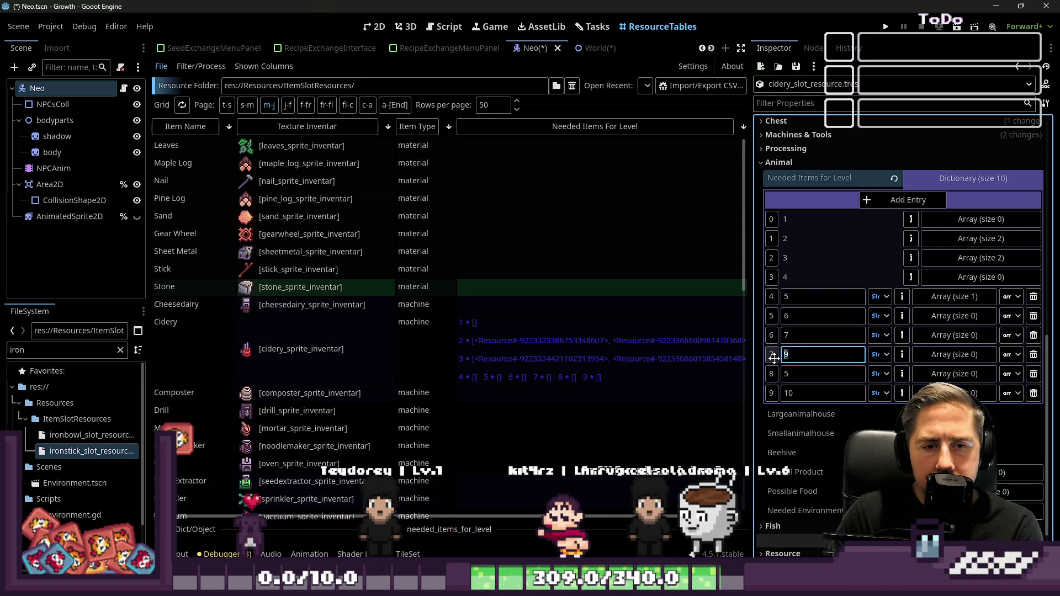
type("8")
double_click(776, 374)
type("9")
left_click(809, 393)
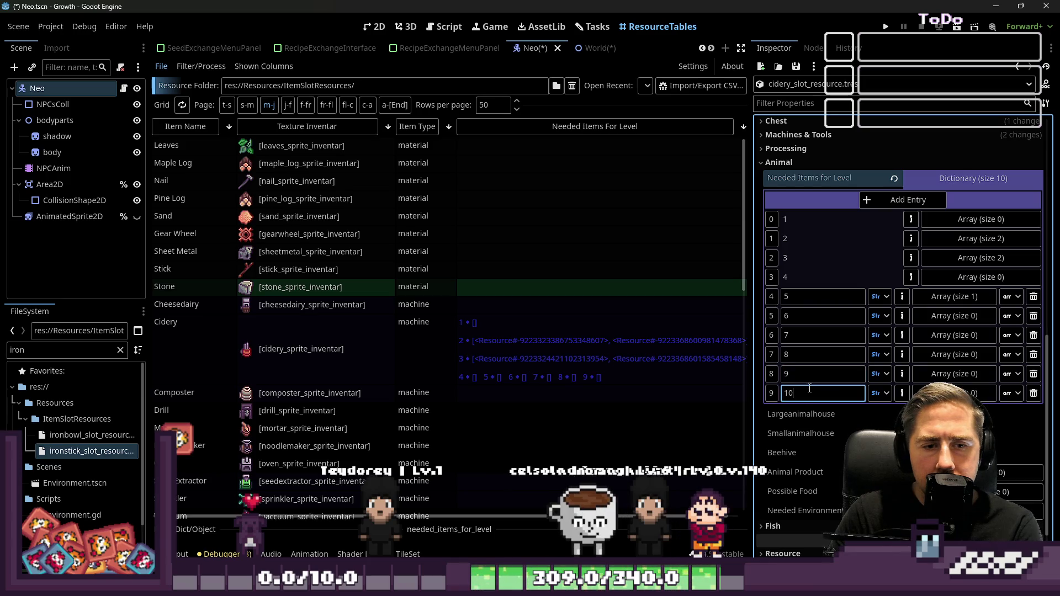
left_click(902, 316)
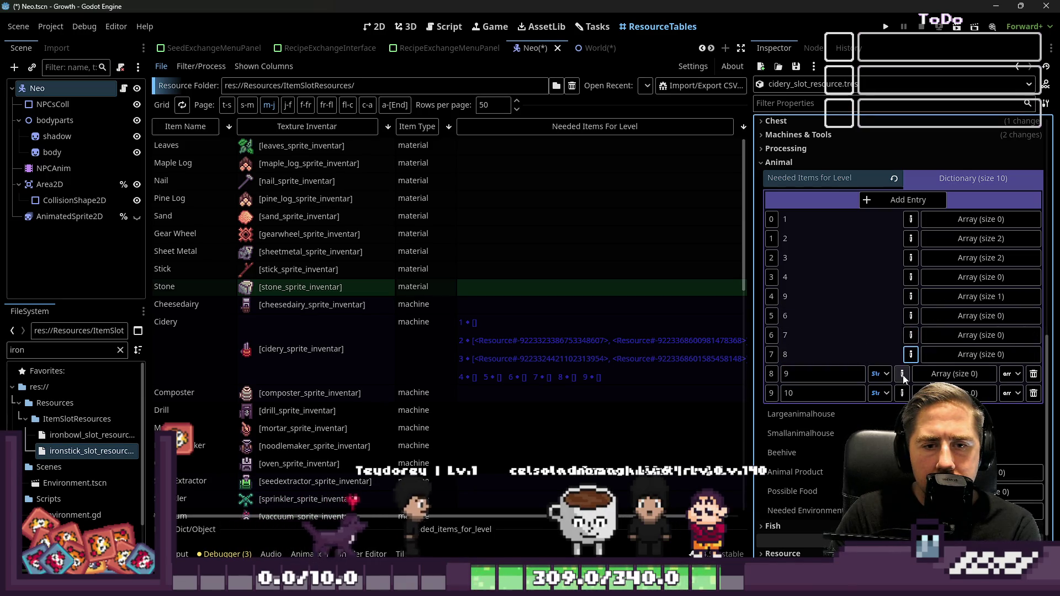
- Correct the fifth entry's mistyped key, setting it to 9
double_click(789, 298)
type("9")
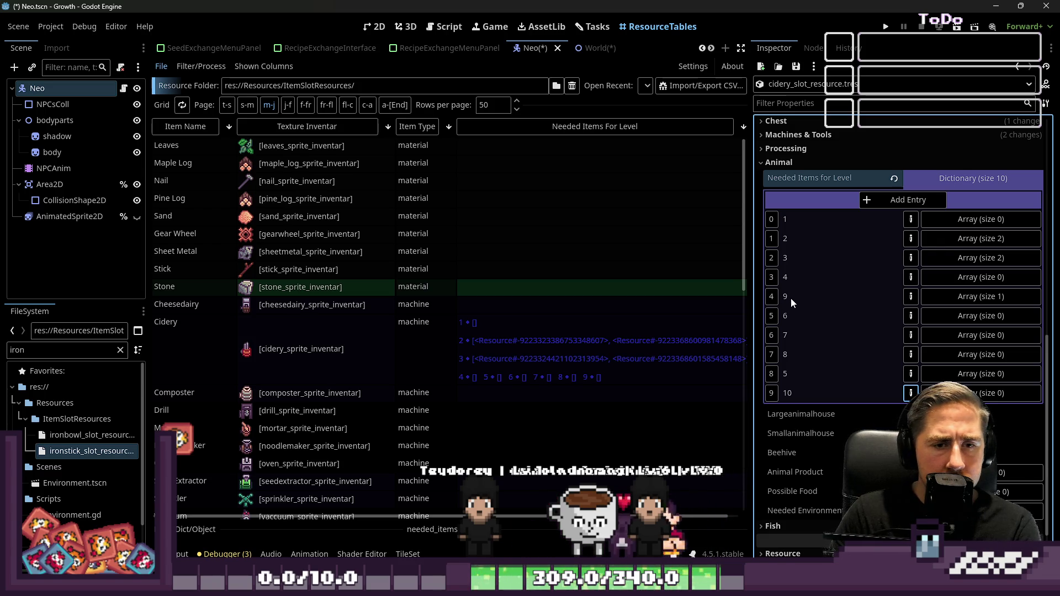
key("Return")
left_click(911, 297)
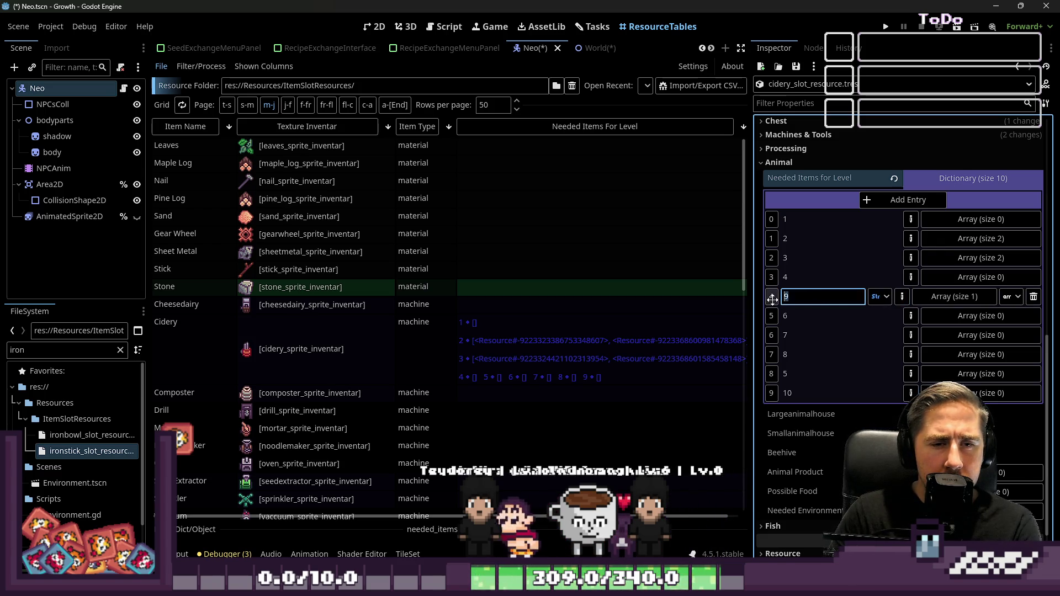
type("45")
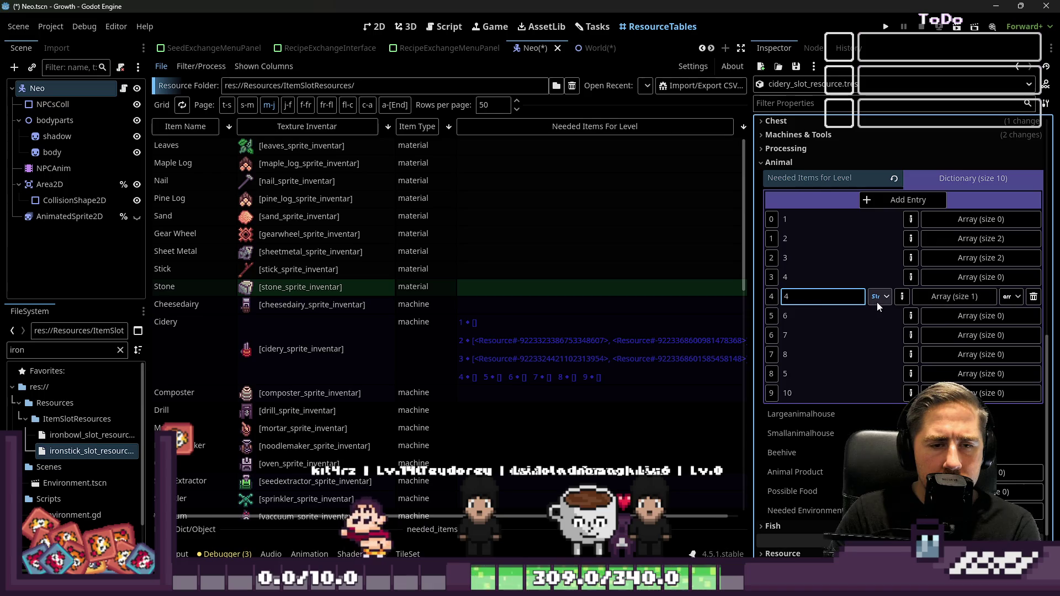
key("BackSpace")
left_click(900, 297)
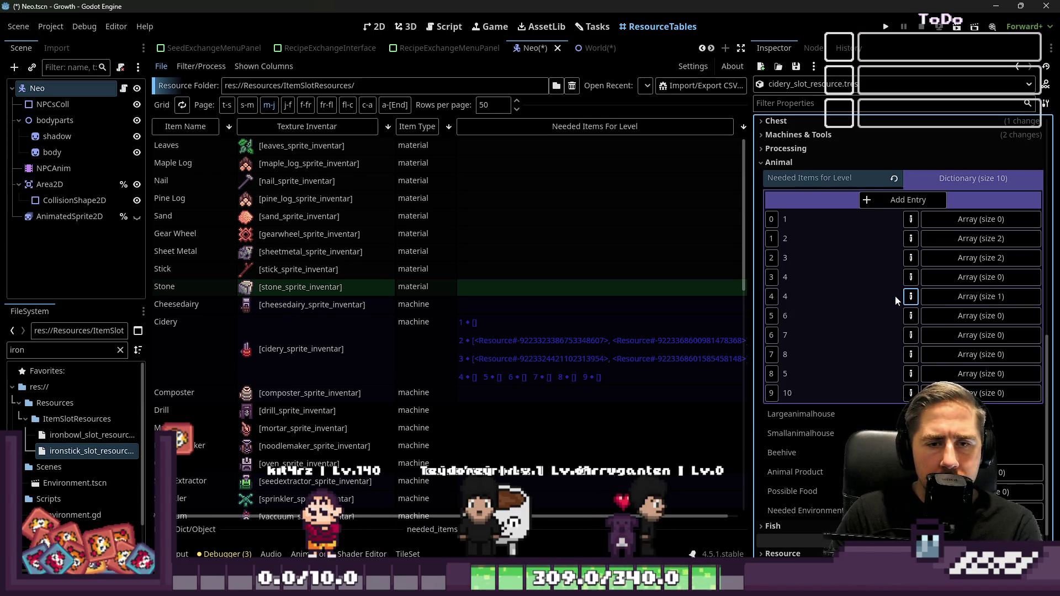
key("Return")
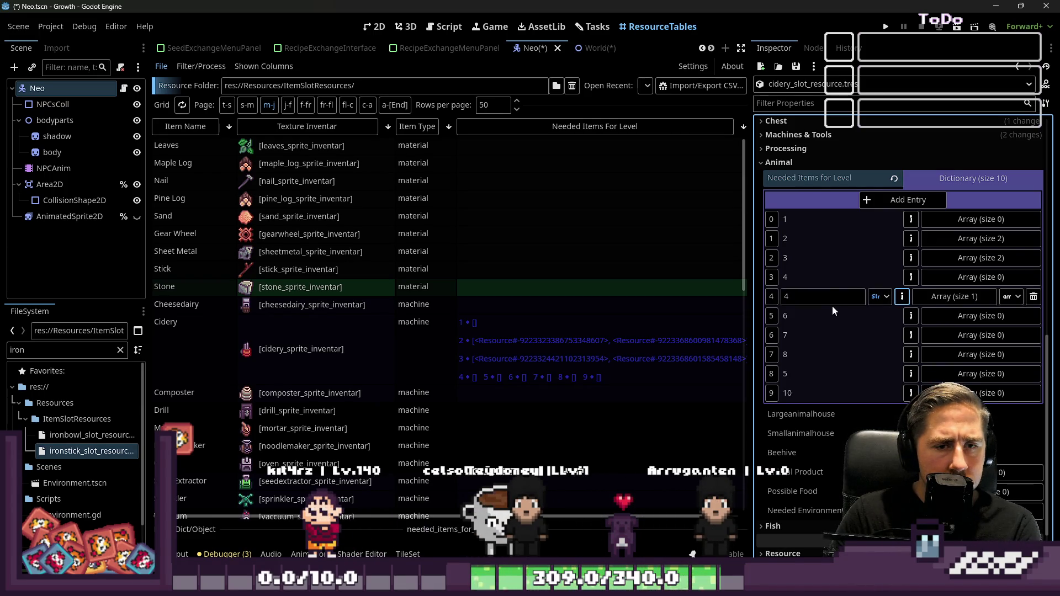
type("4")
left_click(901, 297)
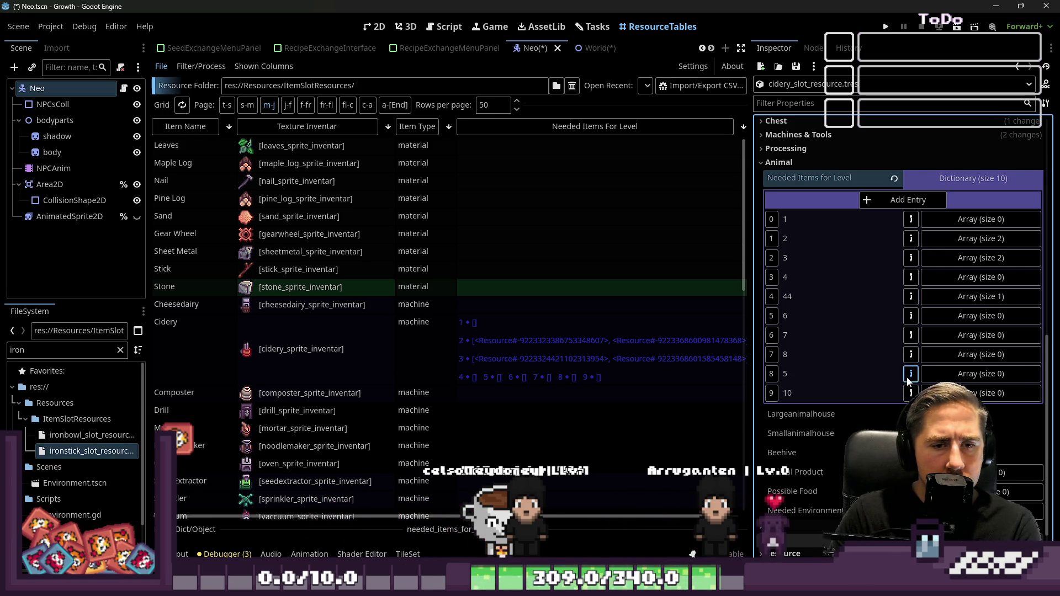
type("9")
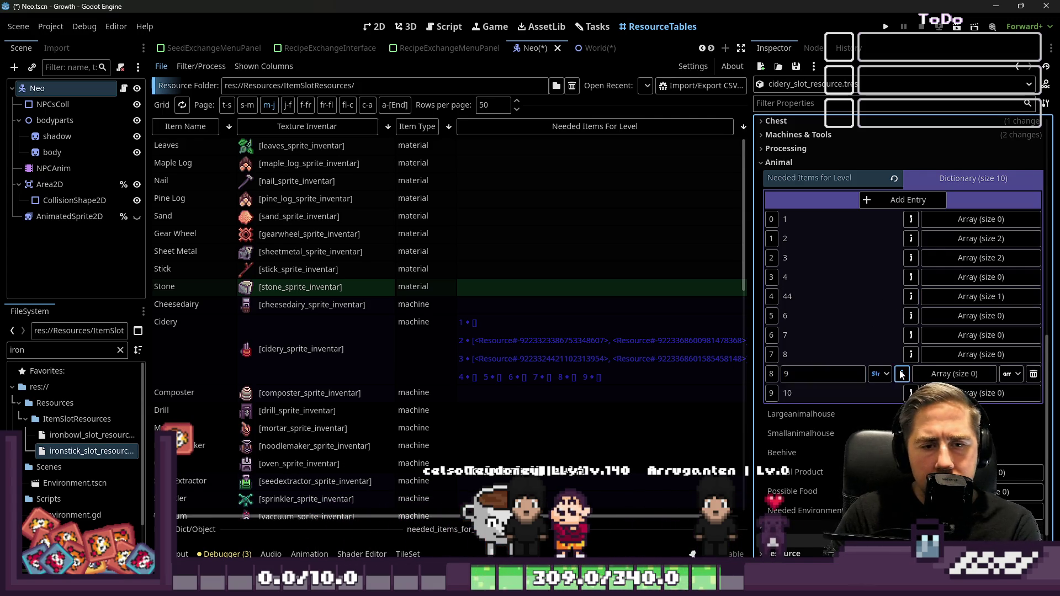
key("Return")
left_click(911, 296)
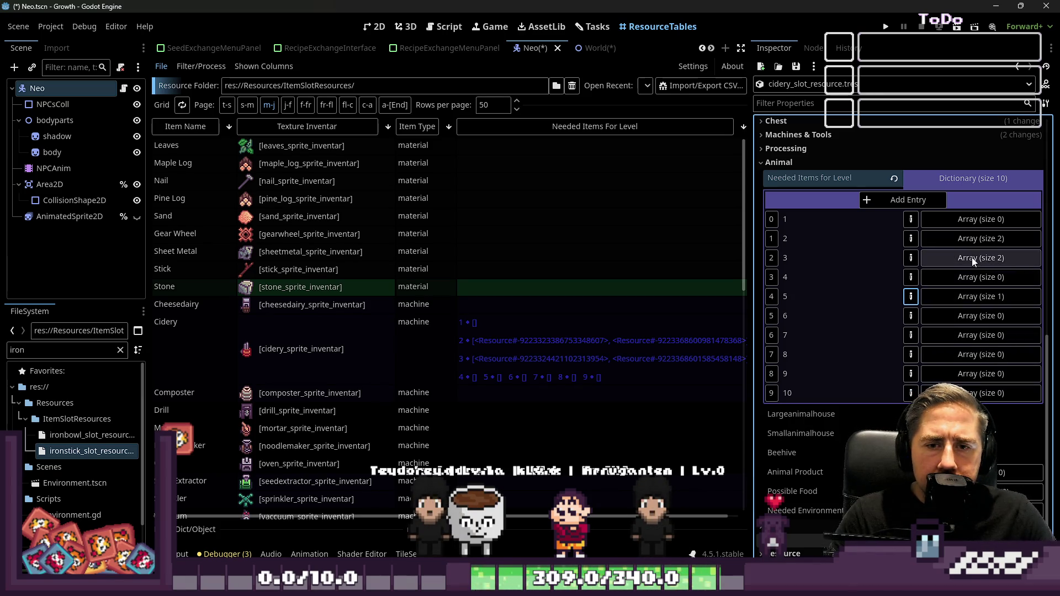
- Delete the applejuice item from level 2's array, leaving only ironstick
left_click(975, 224)
left_click(973, 223)
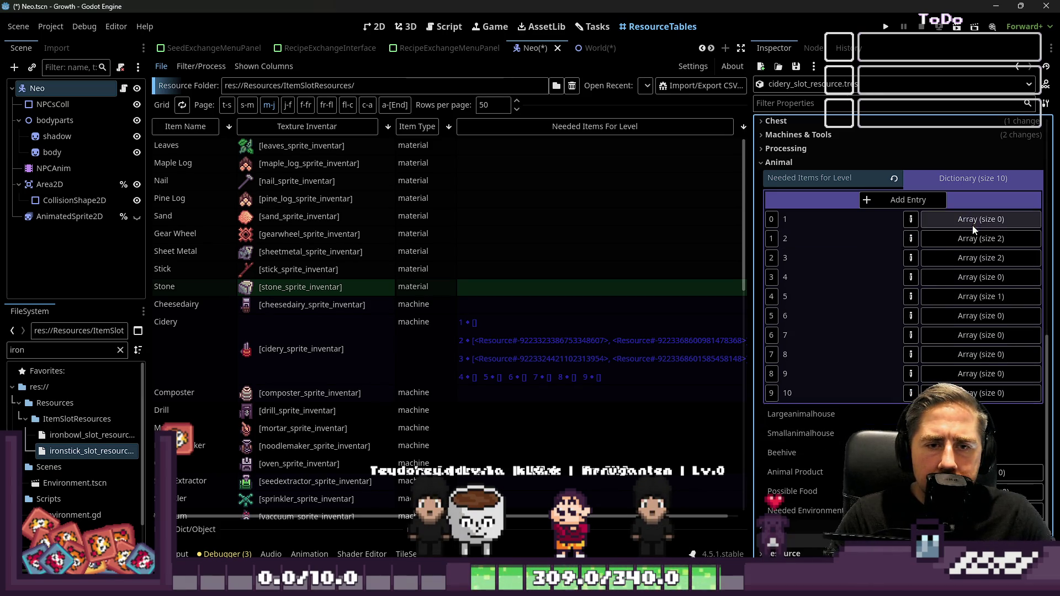
left_click(973, 223)
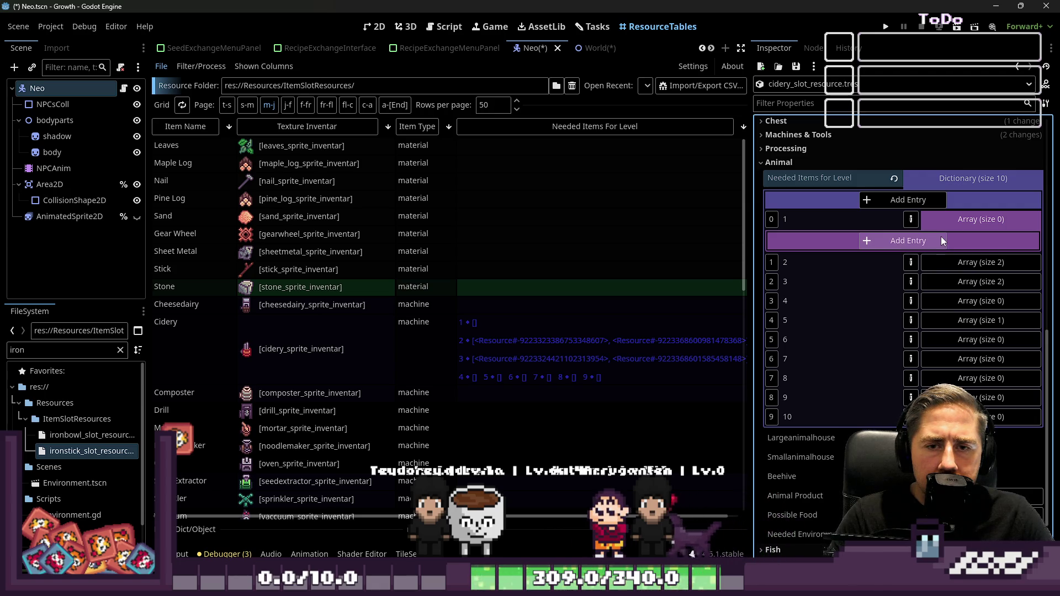
left_click(941, 237)
left_click(952, 234)
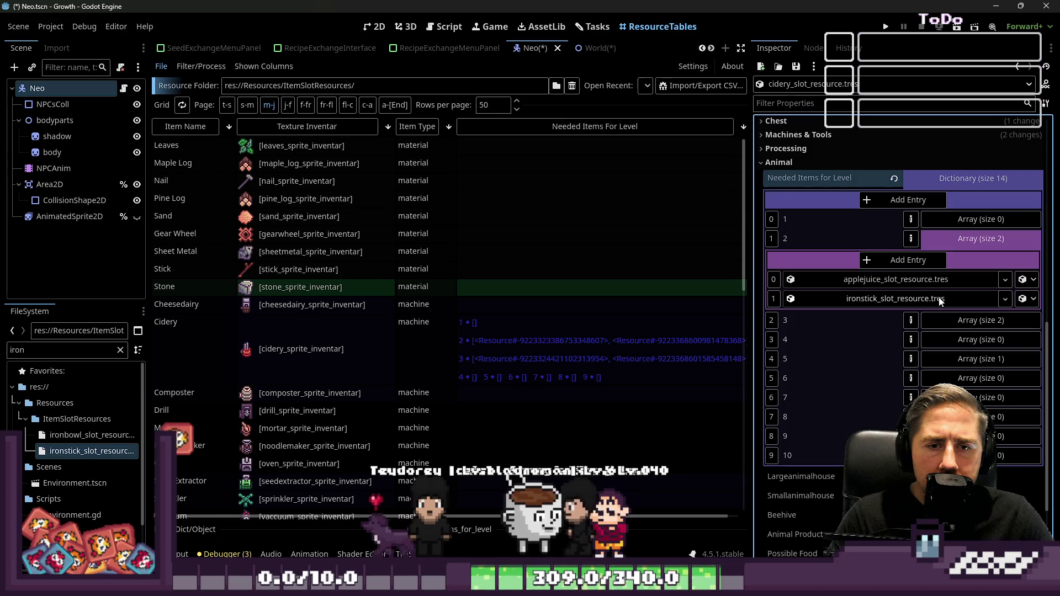
left_click(1027, 279)
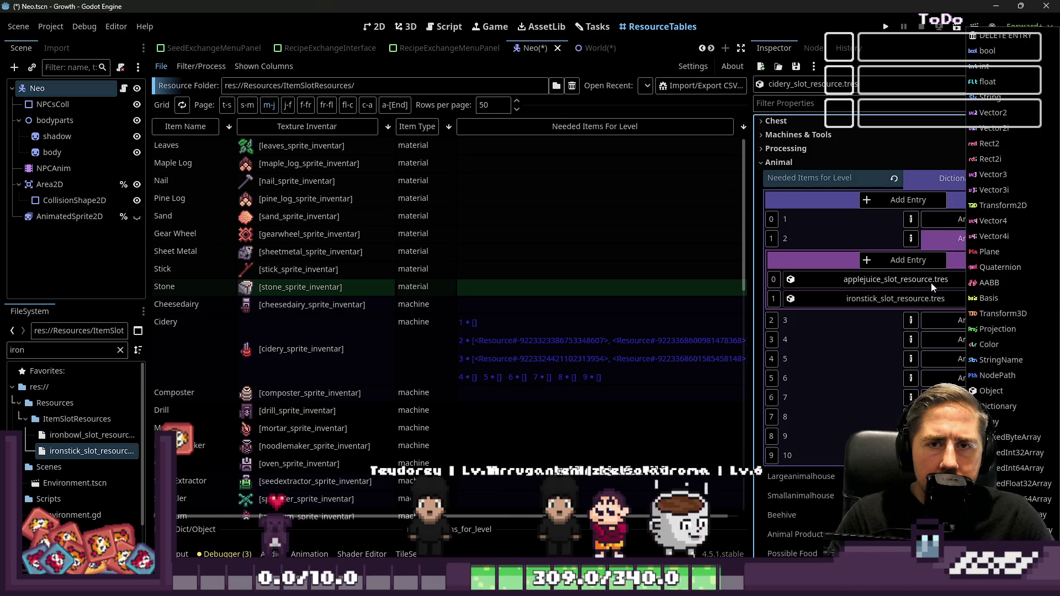
left_click(1006, 36)
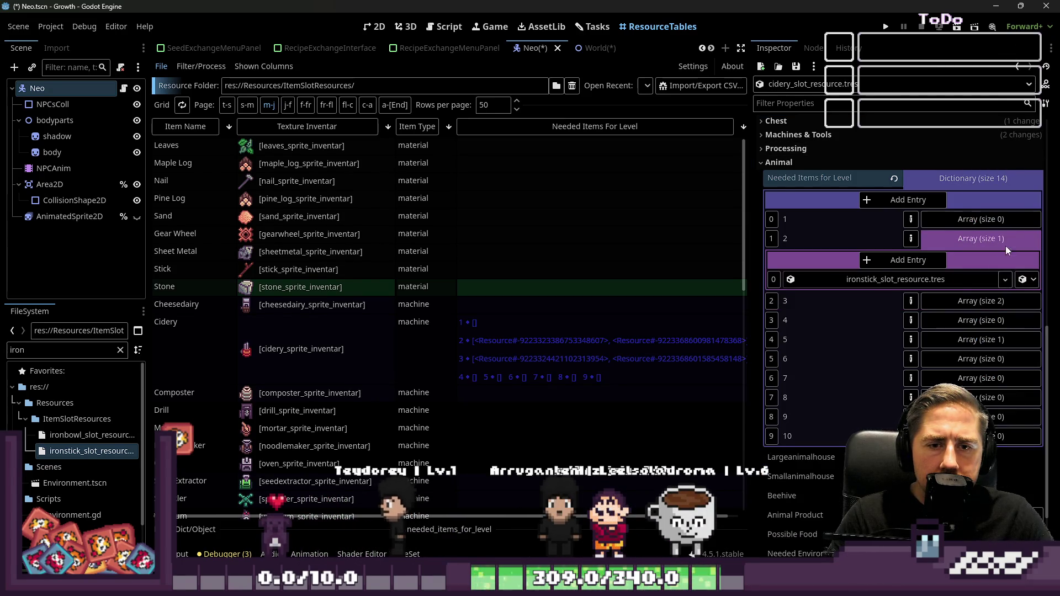
left_click(978, 238)
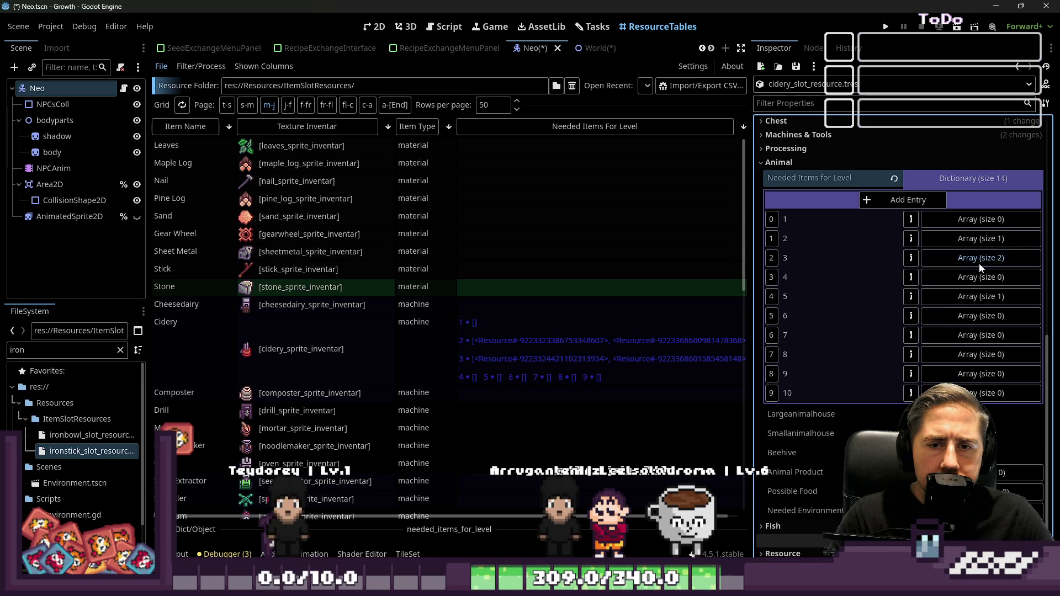
- Delete the carrotjuice item from level 3's array and recheck levels 2 and 3
left_click(979, 257)
left_click(1028, 318)
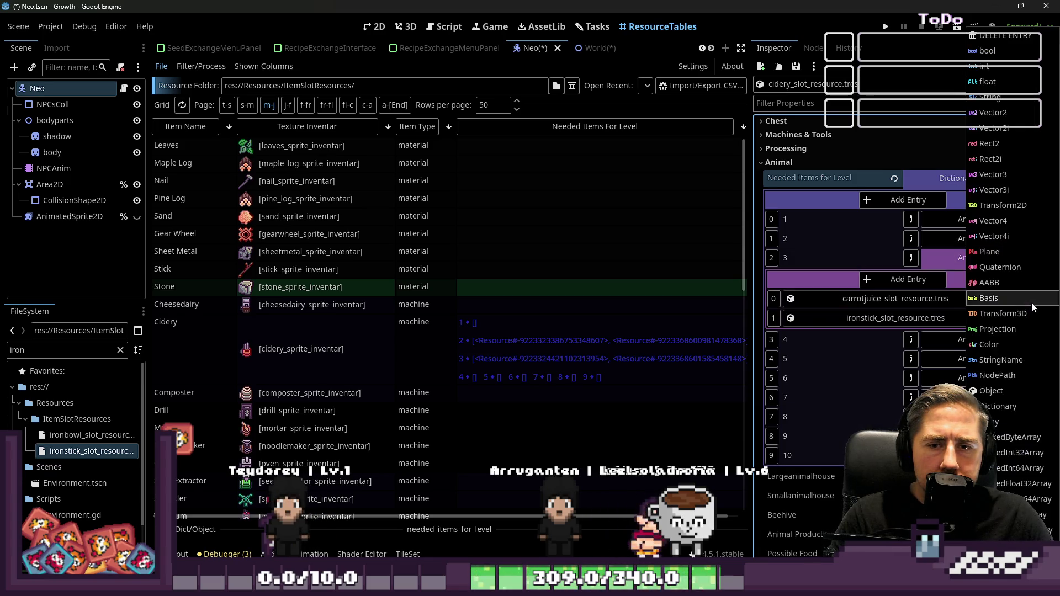
left_click(1001, 38)
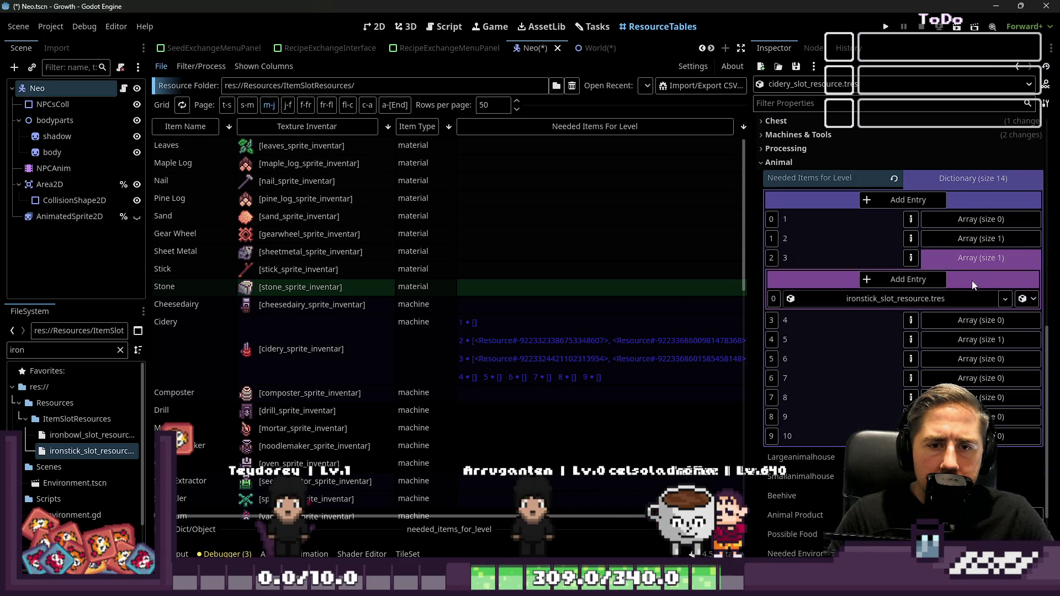
left_click(972, 253)
left_click(973, 243)
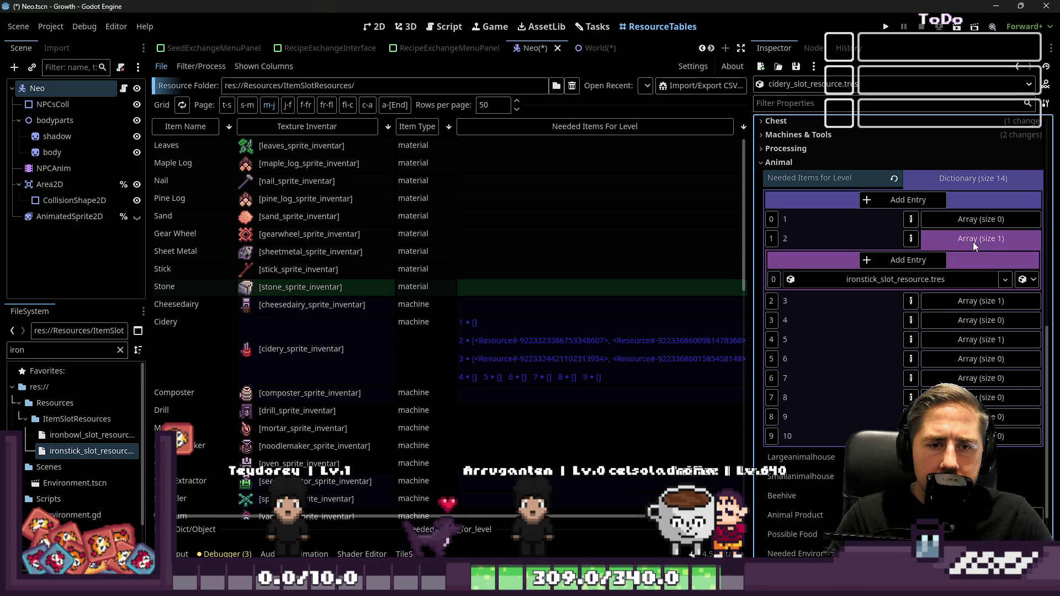
left_click(974, 242)
left_click(986, 253)
left_click(986, 257)
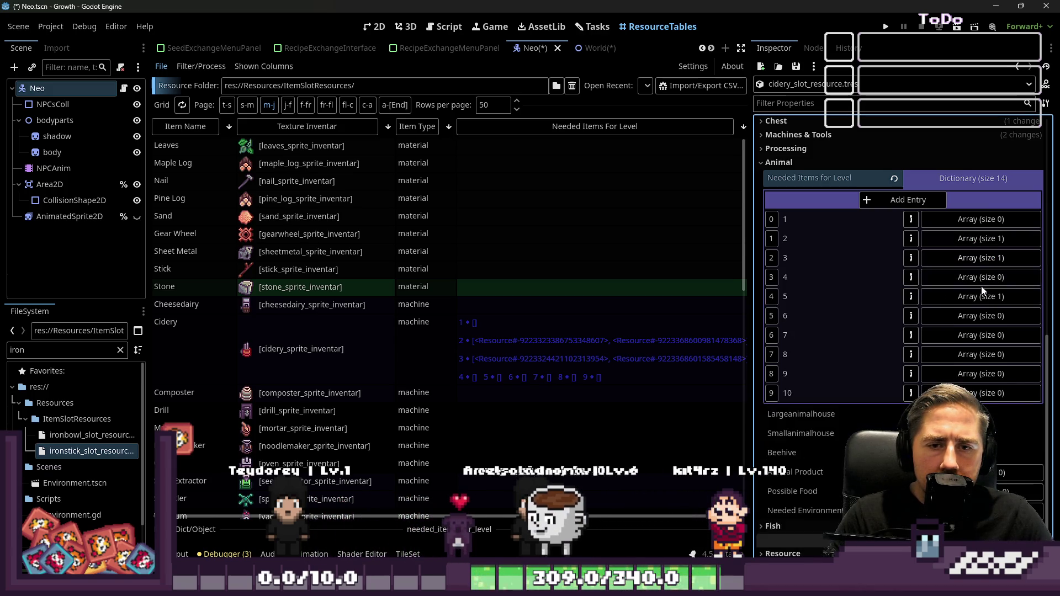
- Add one empty Object-type element to level 4's array
left_click(982, 282)
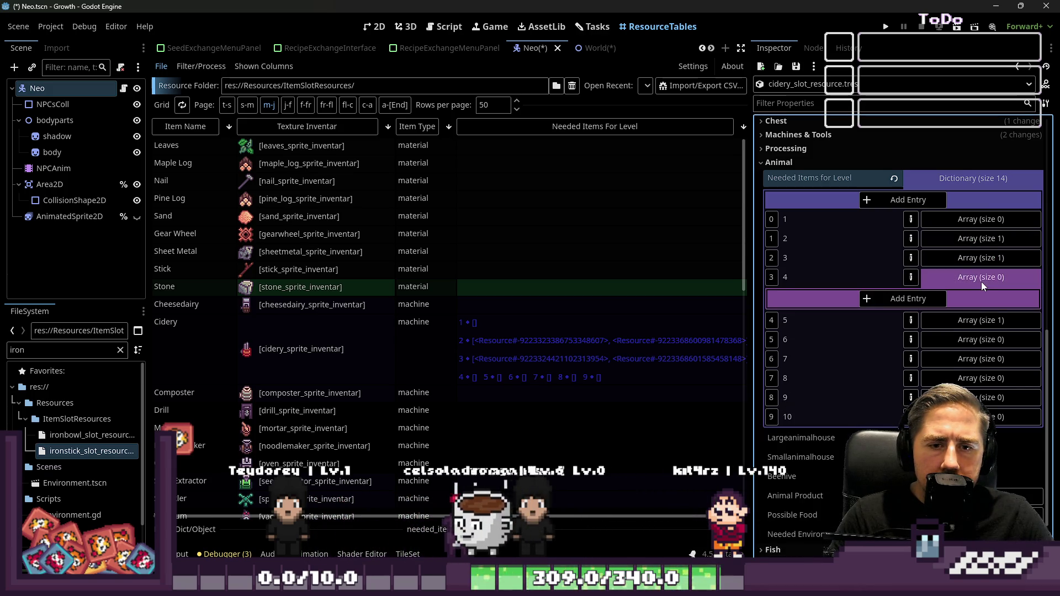
left_click(943, 298)
left_click(1023, 320)
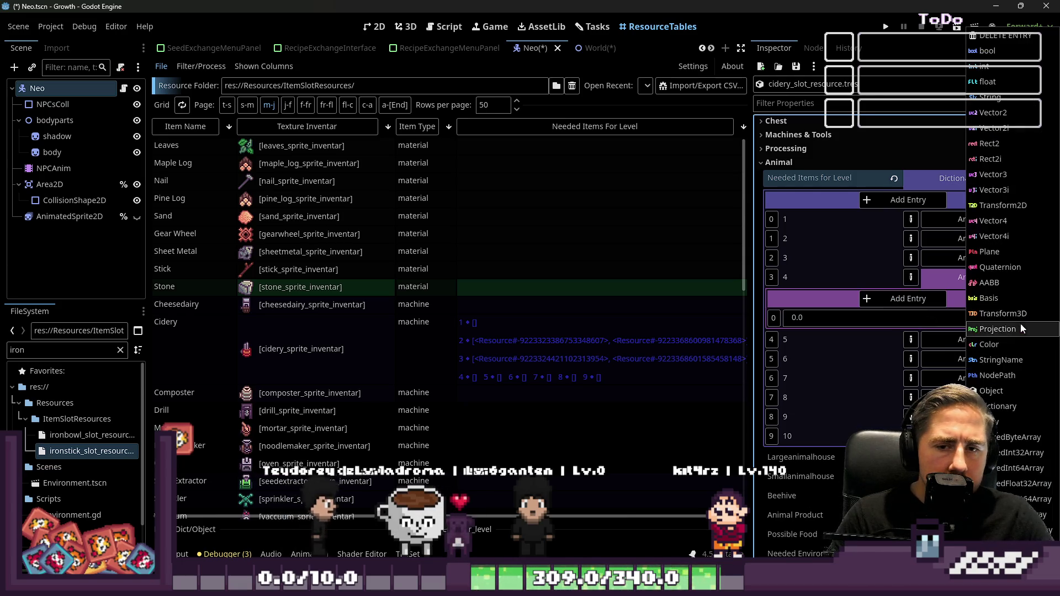
left_click(1009, 390)
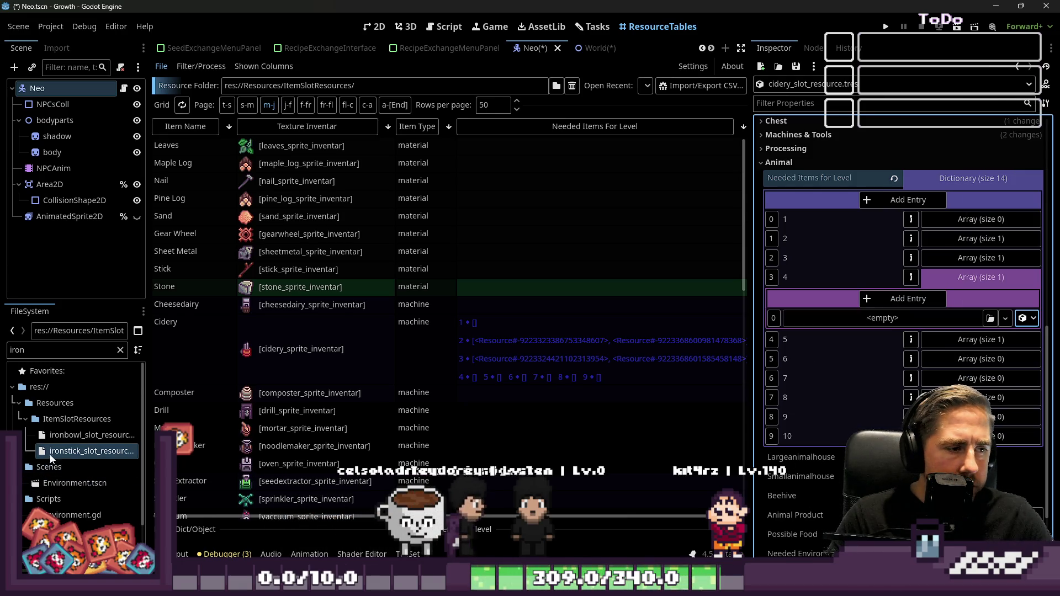
- Drop the ironstick slot resource into level 4's array and into a new Object element for level 5
mouse_move(50, 455)
left_mouse_down()
mouse_move(878, 324)
mouse_move(977, 320)
left_mouse_up()
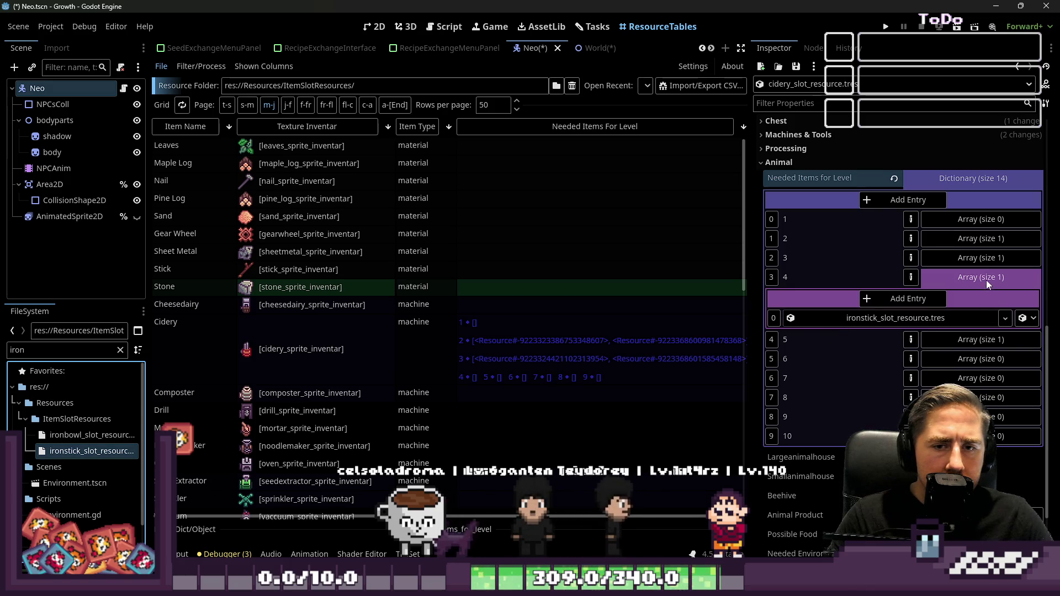
left_click(986, 280)
left_click(980, 296)
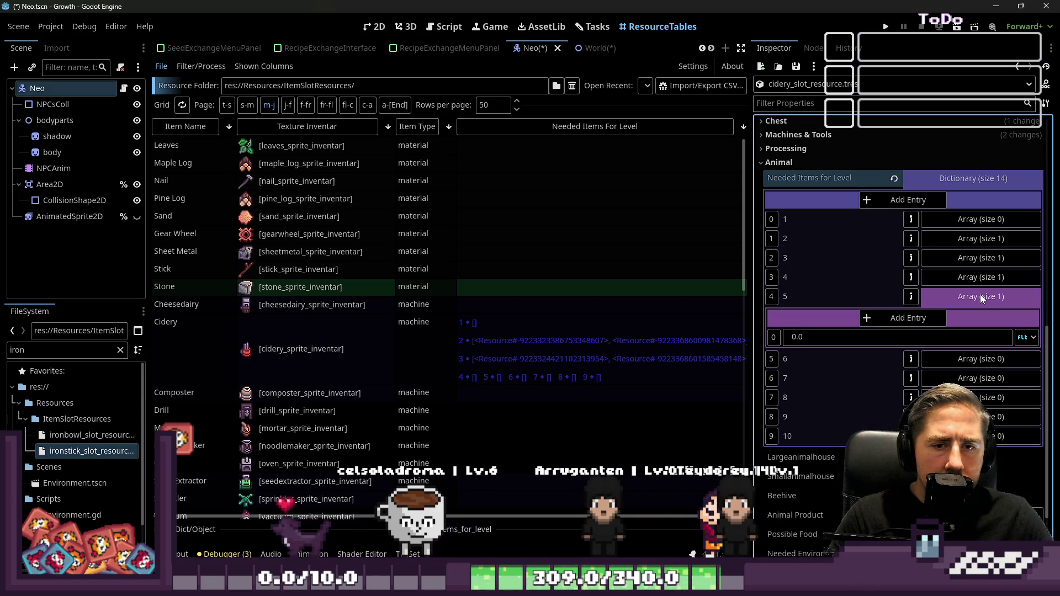
left_click(1026, 337)
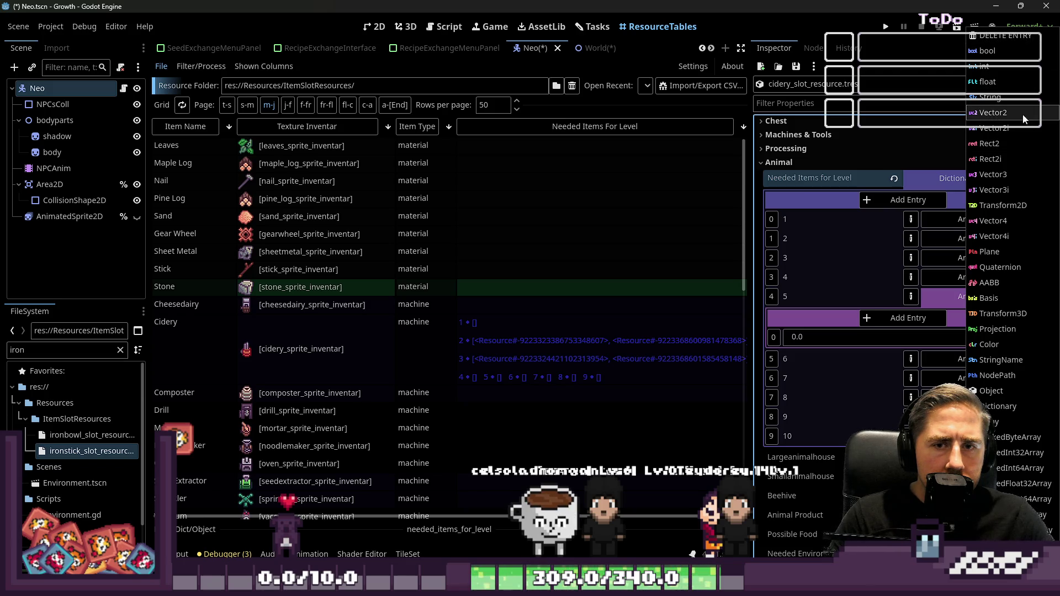
left_click(1022, 389)
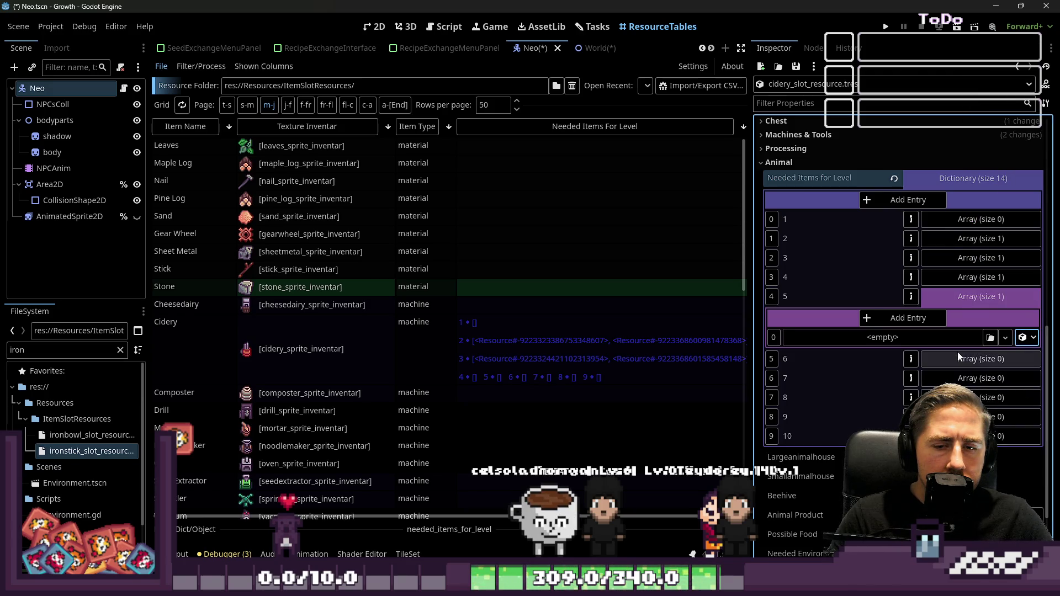
left_click_drag(54, 452, 883, 338)
left_click(983, 298)
left_click(987, 279)
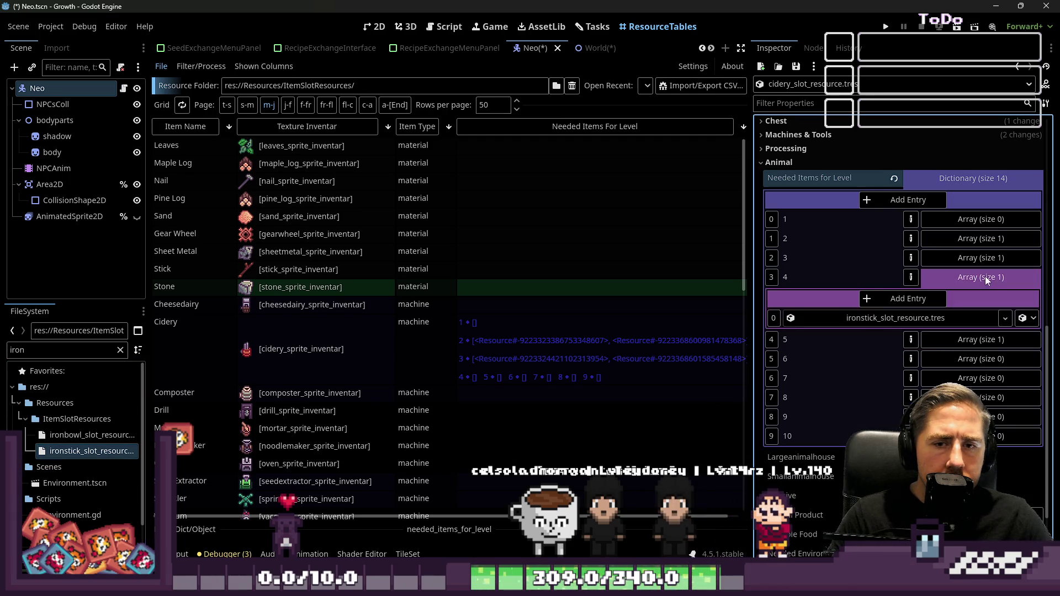
right_click(942, 318)
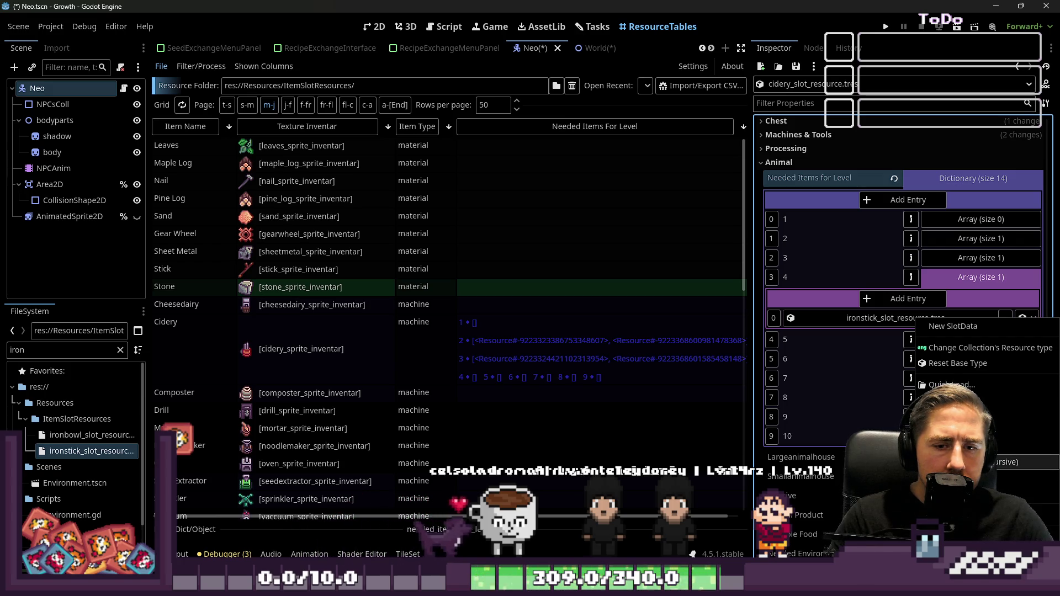
key("Escape")
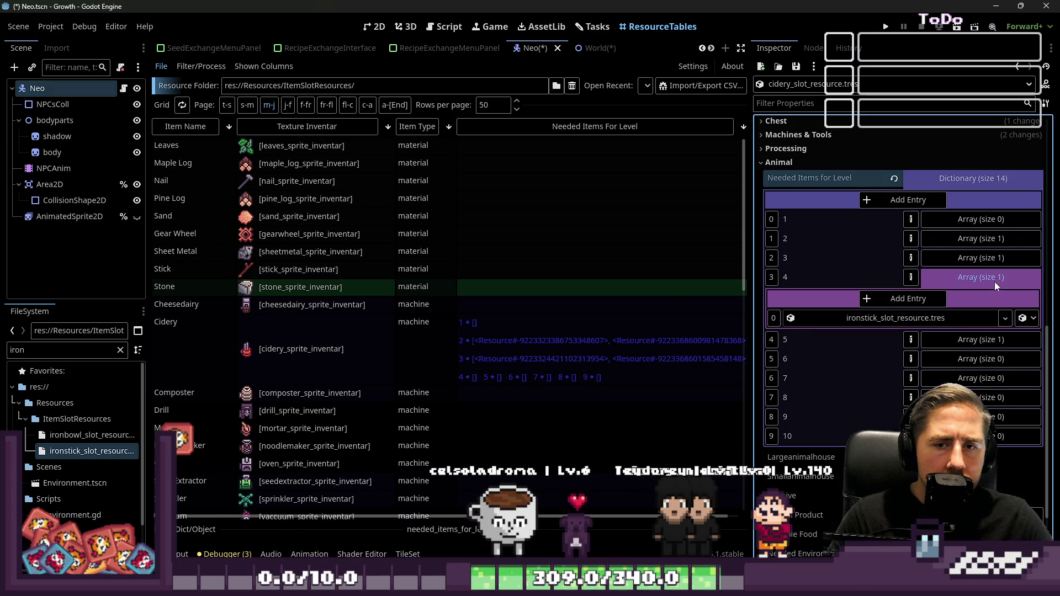
left_click(995, 282)
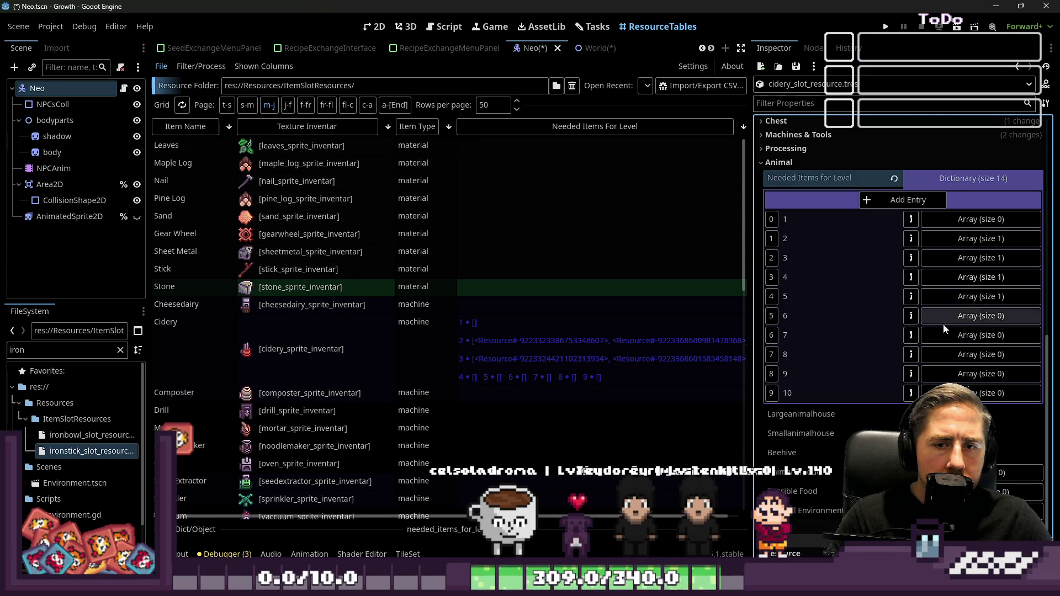
- Add an Object element to level 6's array holding ironstick_slot_resource.tres
left_click(962, 325)
left_click(940, 338)
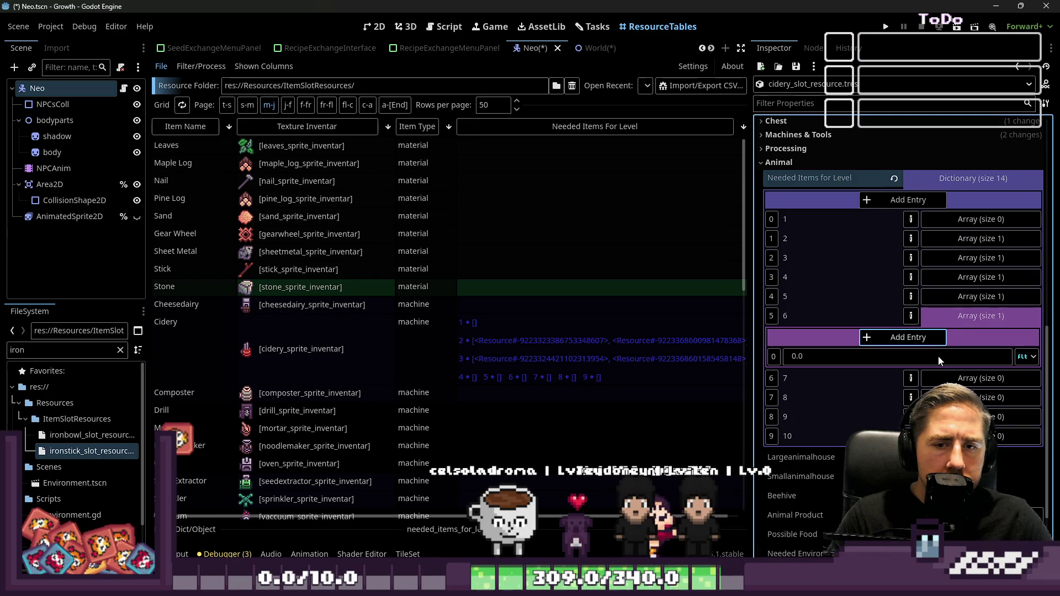
left_click(1020, 361)
left_click(995, 393)
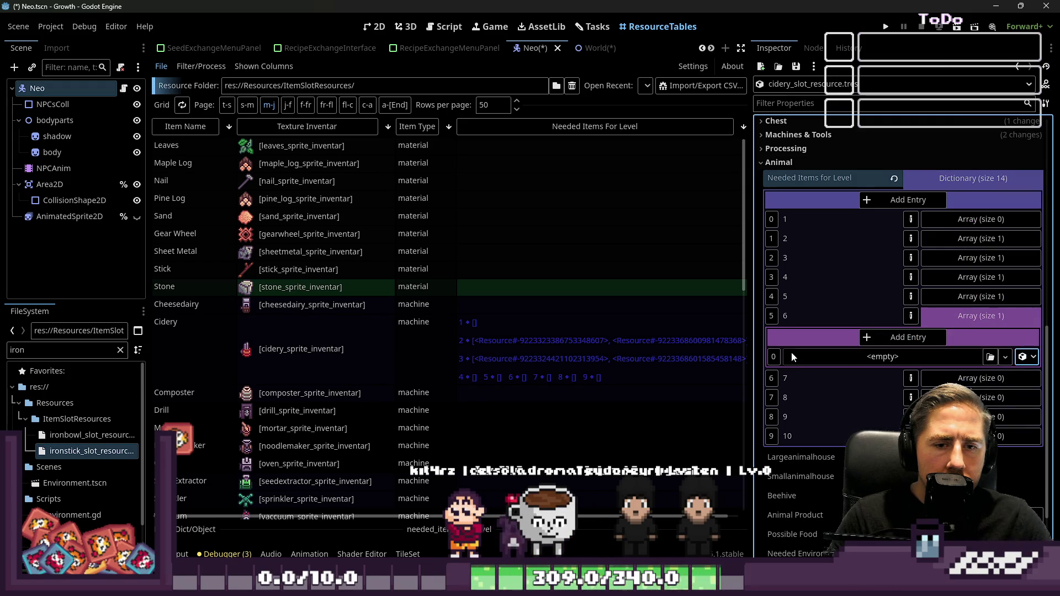
mouse_move(91, 451)
left_mouse_down()
mouse_move(497, 386)
mouse_move(831, 357)
left_mouse_up()
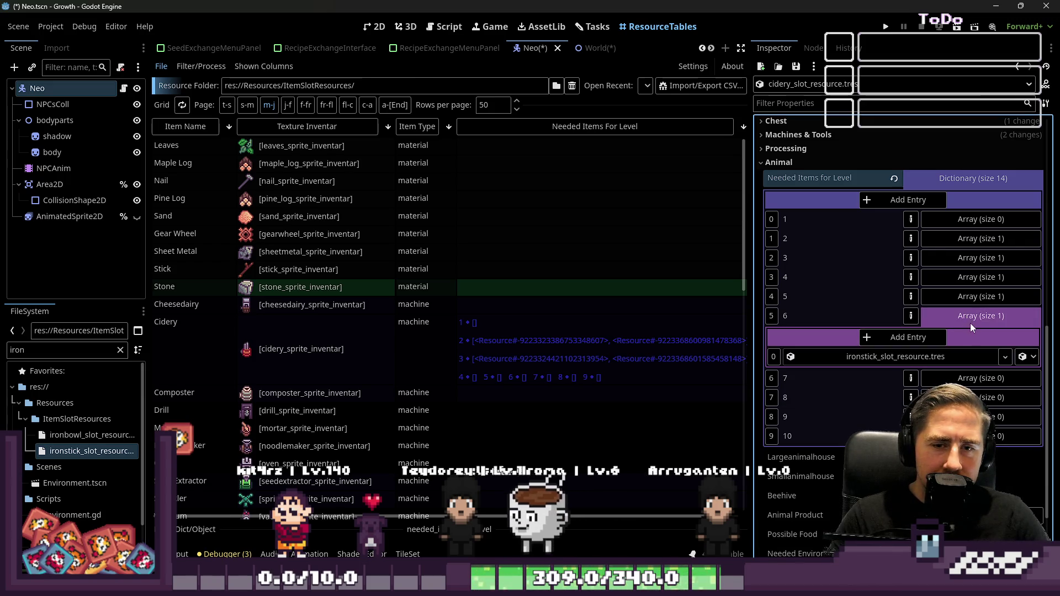
left_click(970, 322)
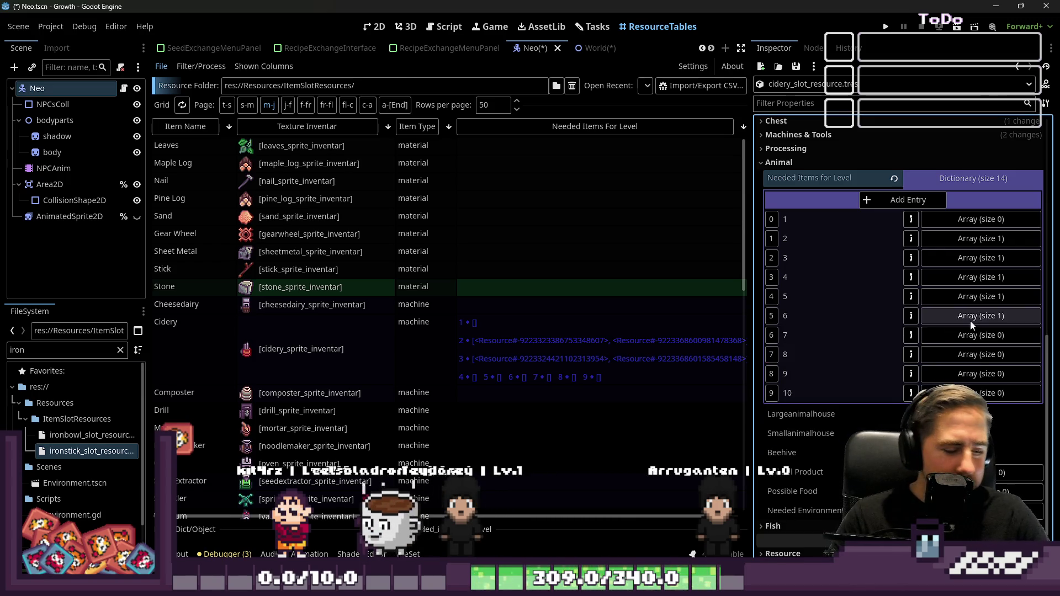
left_click(969, 313)
left_click(969, 313)
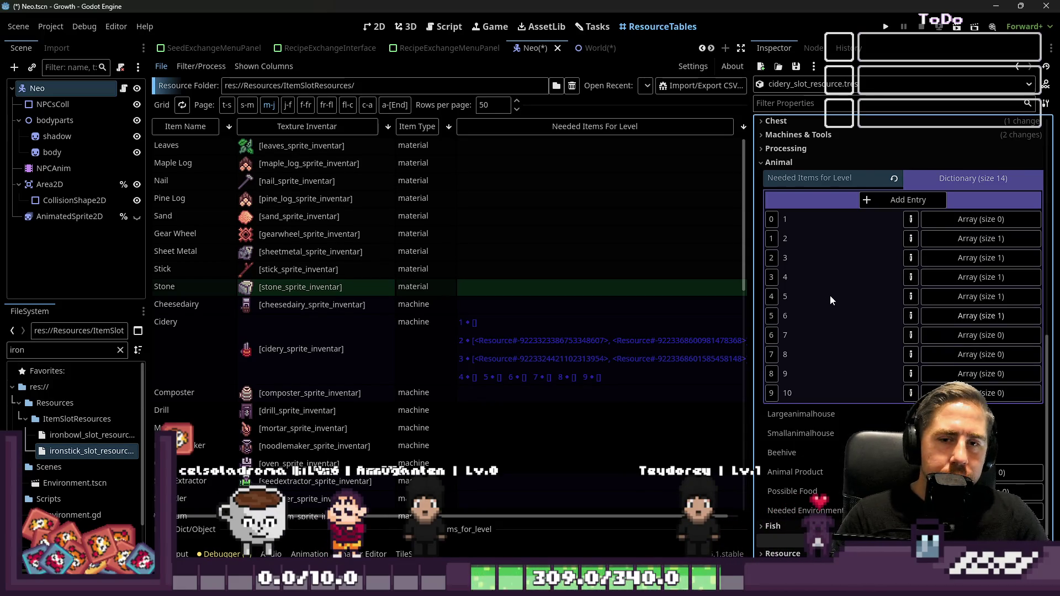
- Give levels 7 and 8 each an Object element holding the ironstick slot resource
left_click(970, 335)
left_click(938, 357)
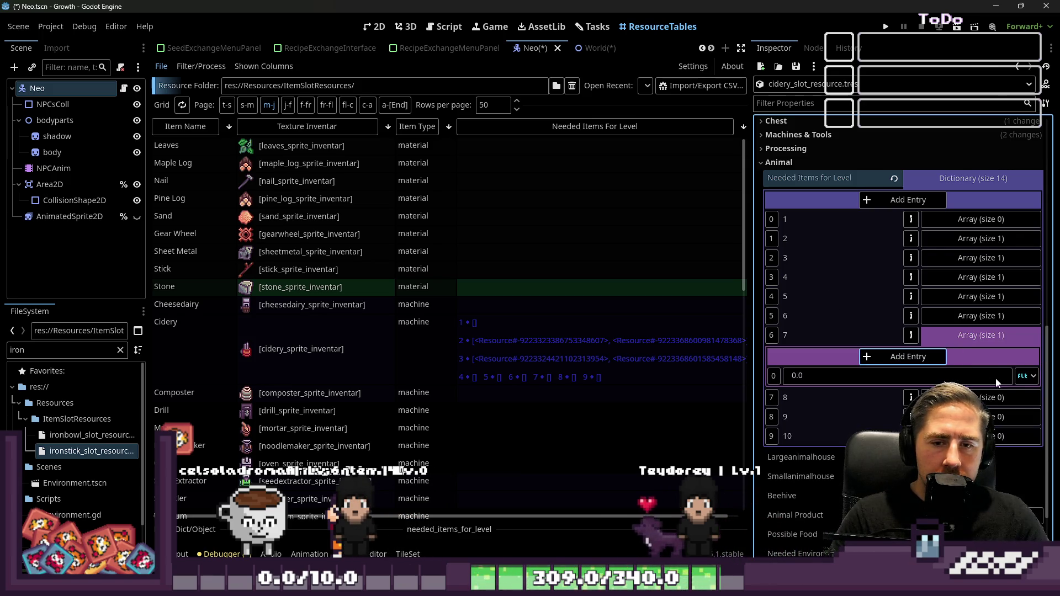
left_click(1027, 376)
left_click(1013, 395)
mouse_move(83, 451)
left_mouse_down()
mouse_move(762, 387)
mouse_move(889, 388)
left_mouse_up()
left_click(980, 335)
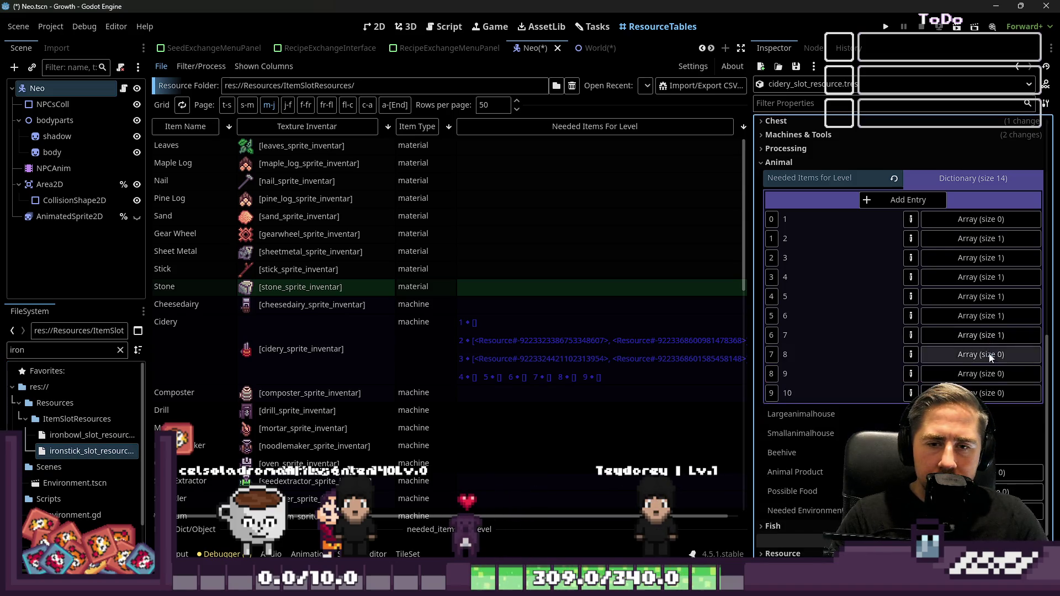
left_click(979, 355)
left_click(906, 376)
left_click(1027, 395)
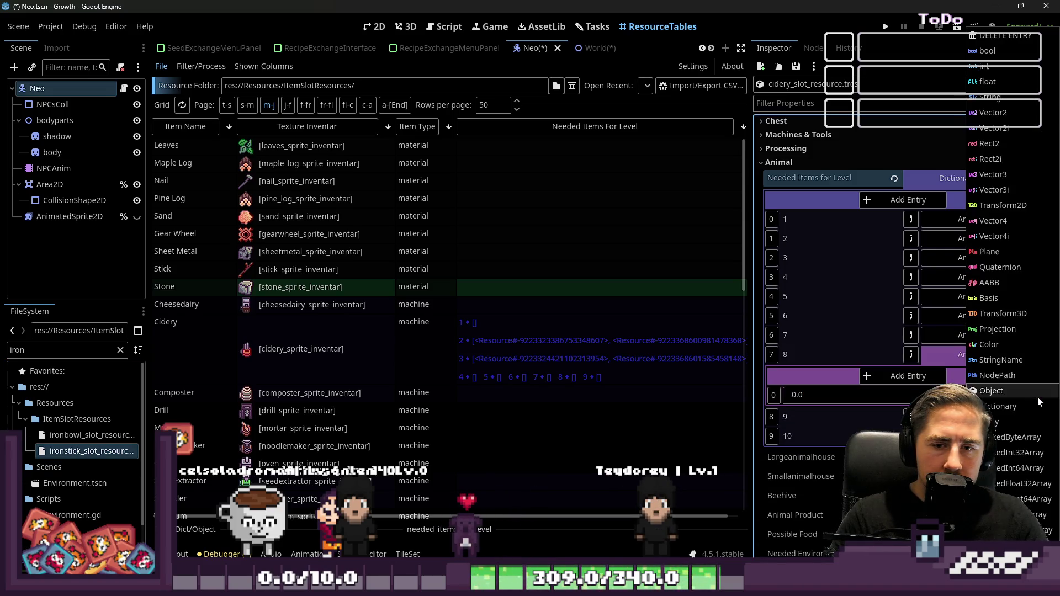
left_click(1005, 389)
left_click_drag(91, 451, 882, 396)
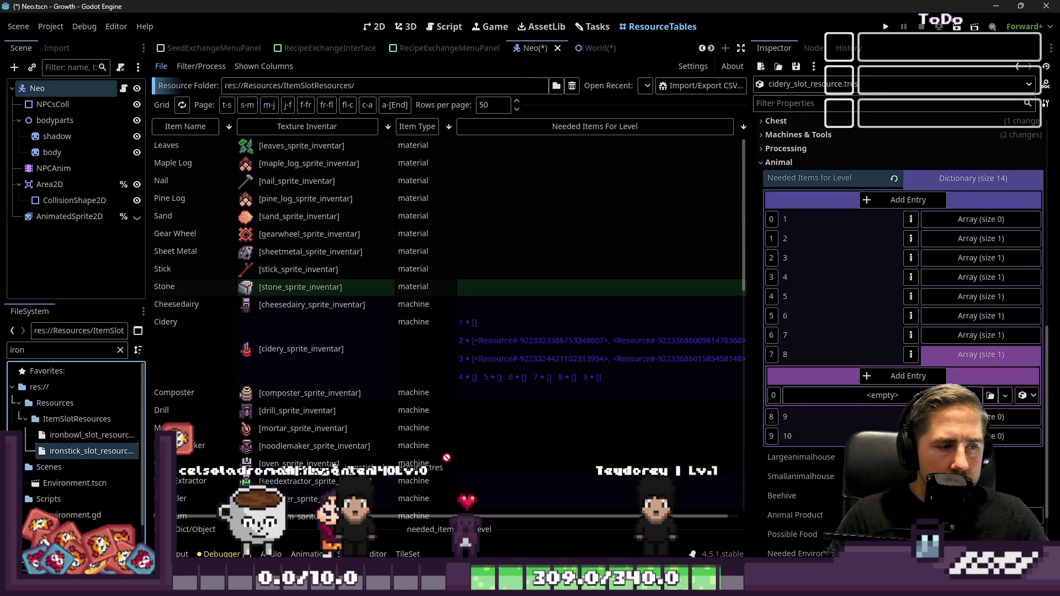
left_click(995, 355)
- Give levels 9 and 10 each an Object element holding the ironstick slot resource
left_click(988, 374)
left_click(904, 395)
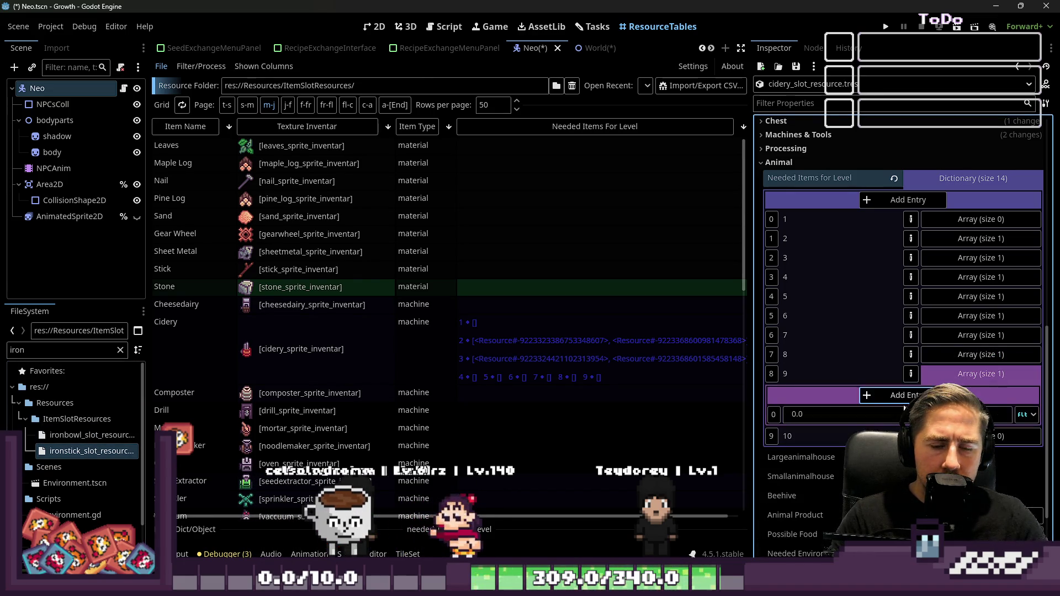
left_click(1019, 415)
left_click(1004, 394)
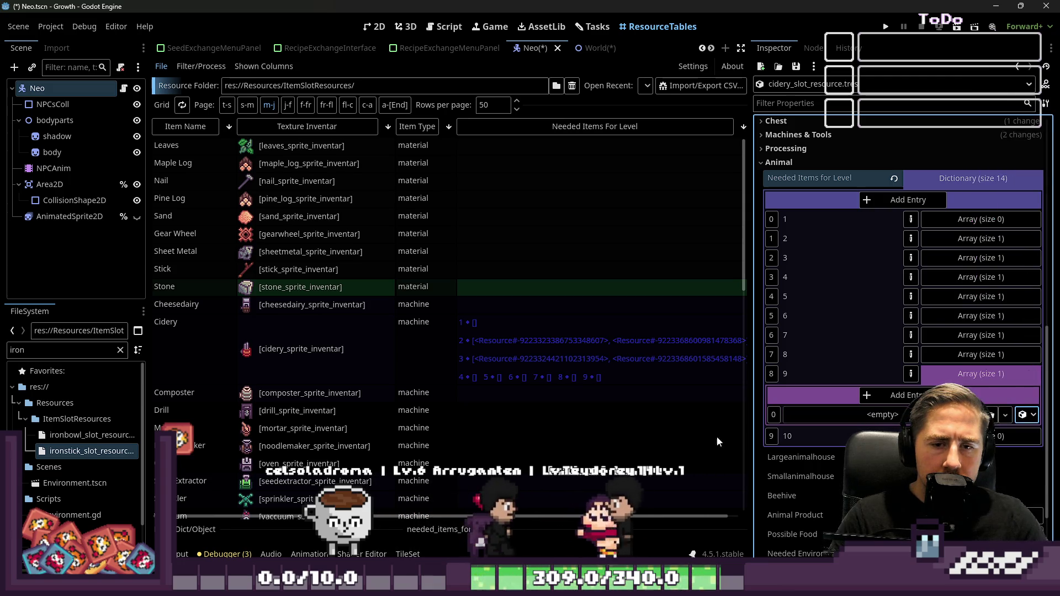
mouse_move(91, 451)
left_mouse_down()
mouse_move(873, 406)
mouse_move(880, 414)
left_mouse_up()
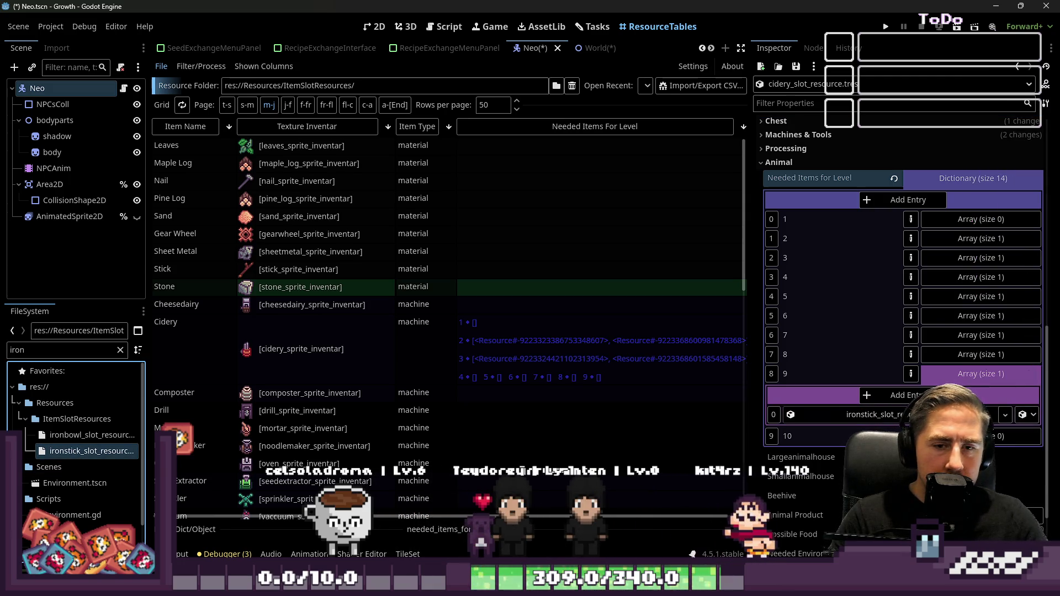
left_click(978, 437)
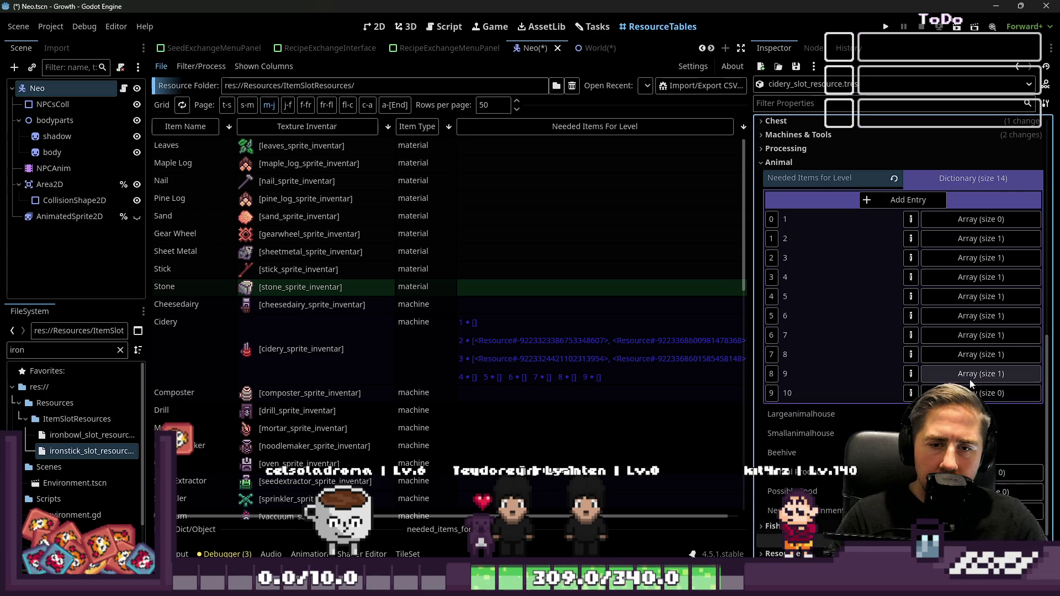
left_click(905, 415)
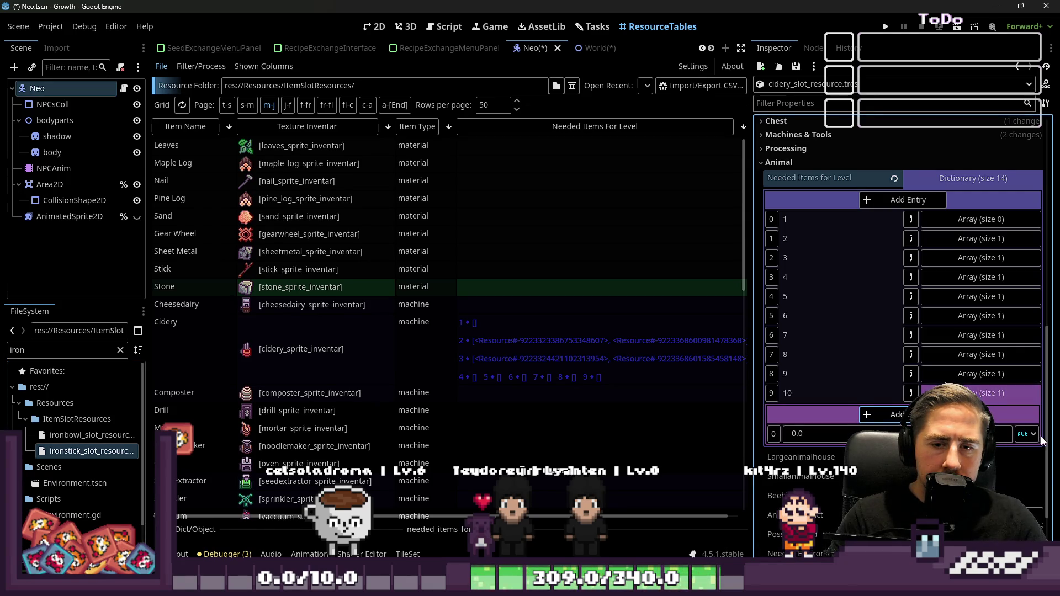
left_click(1029, 434)
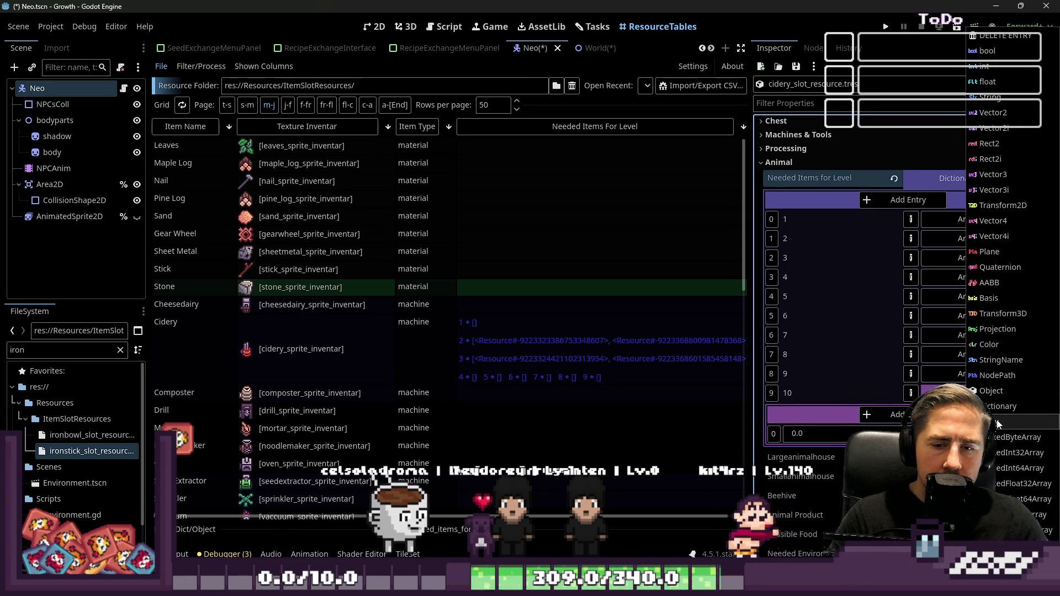
left_click(992, 393)
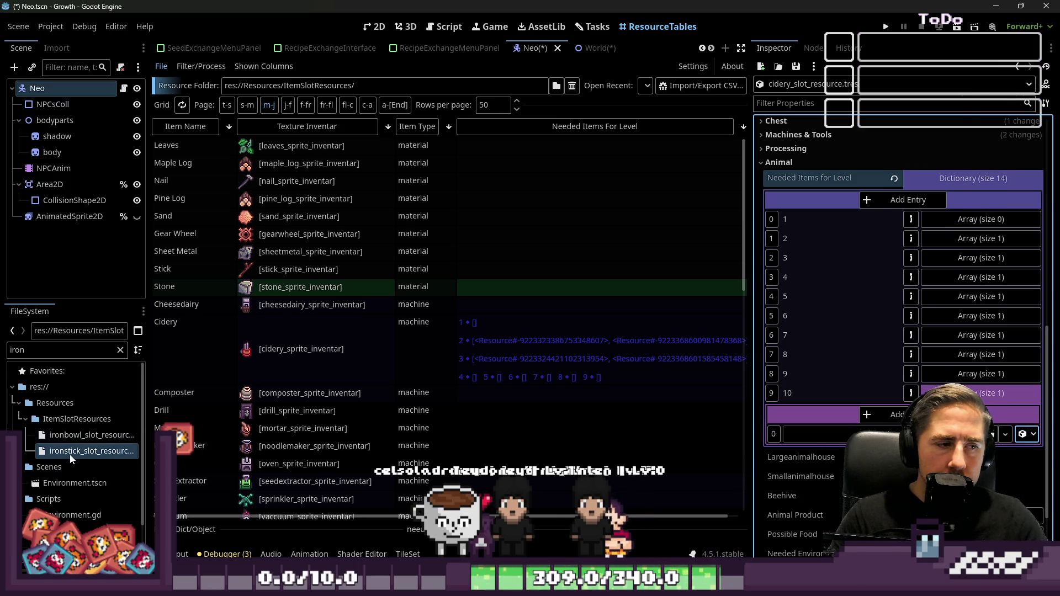
left_click_drag(92, 451, 906, 435)
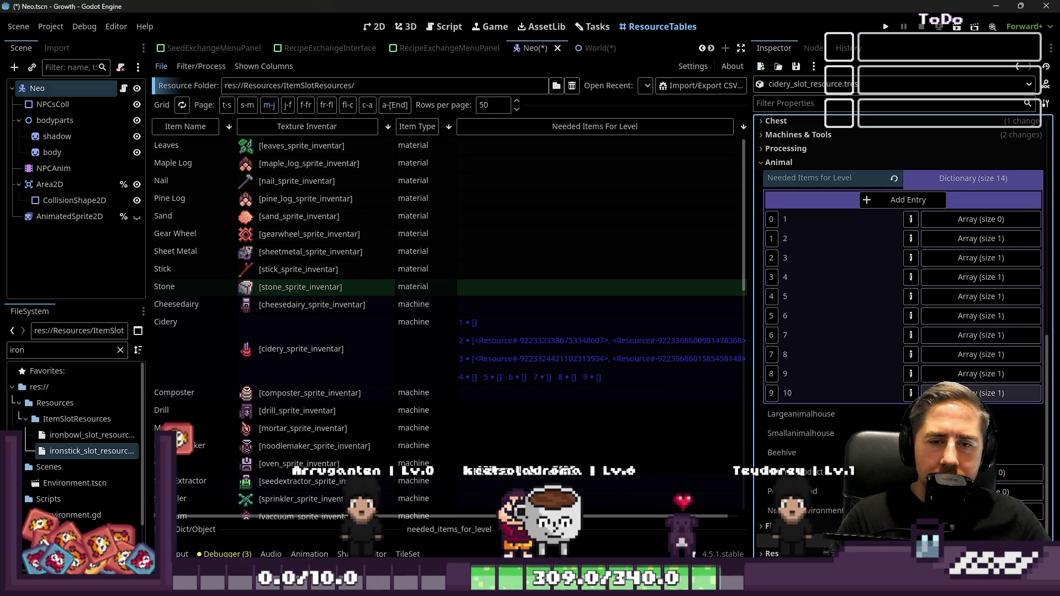
- Delete the extra 10 entry and the stray 45 and 44 entries from the dictionary
scroll(948, 184, "up", 3)
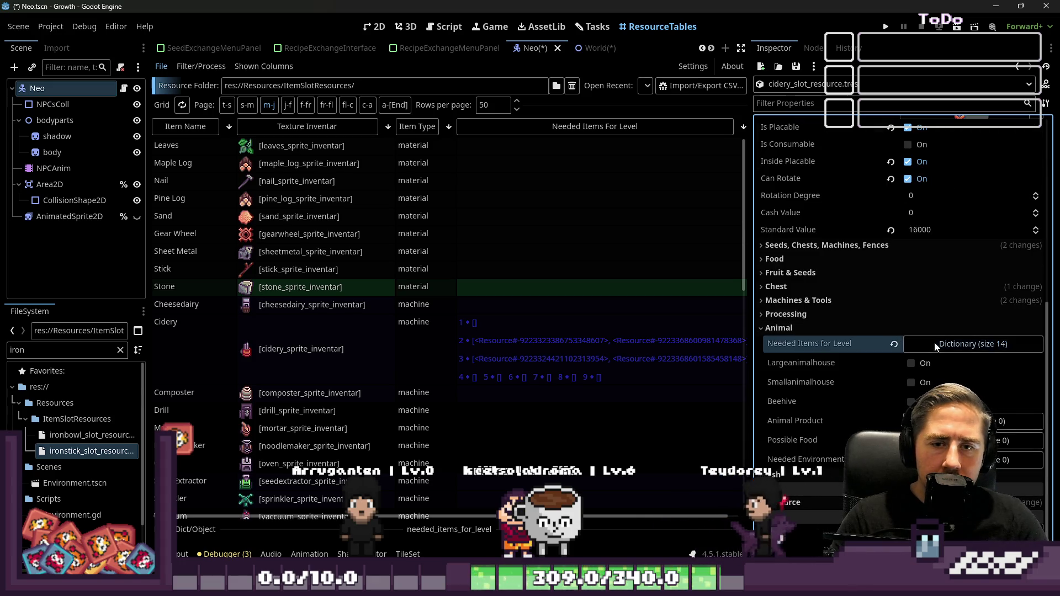
scroll(923, 345, "down", 4)
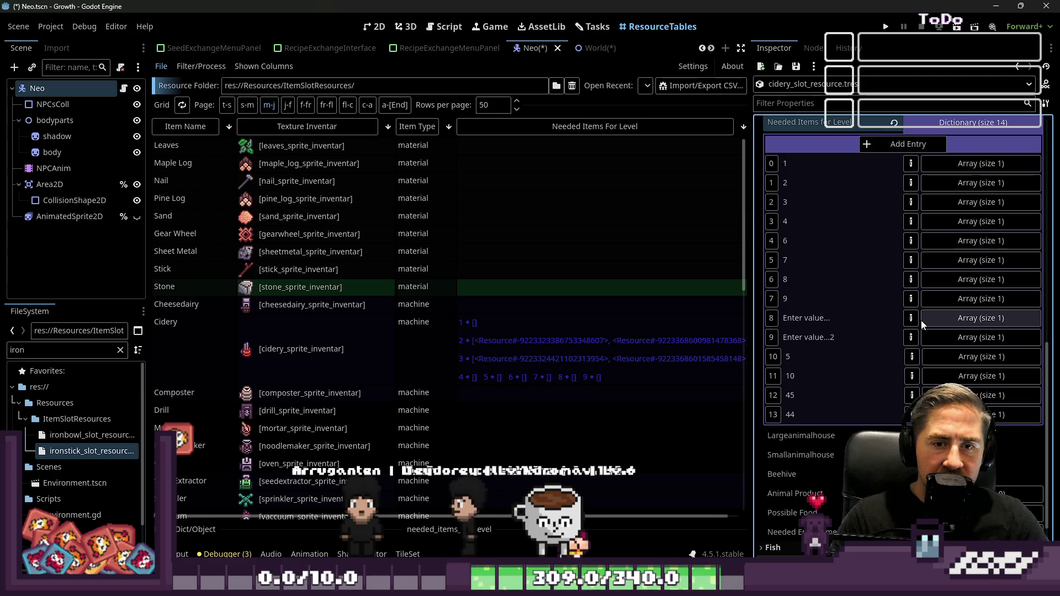
left_click(911, 376)
left_click(939, 408)
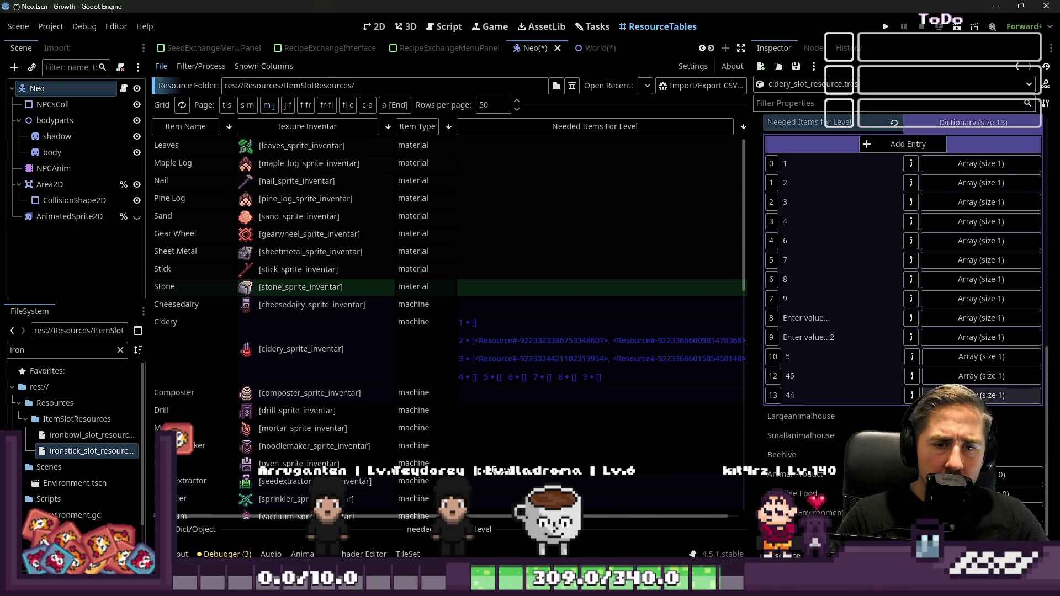
left_click(916, 376)
left_click(1028, 375)
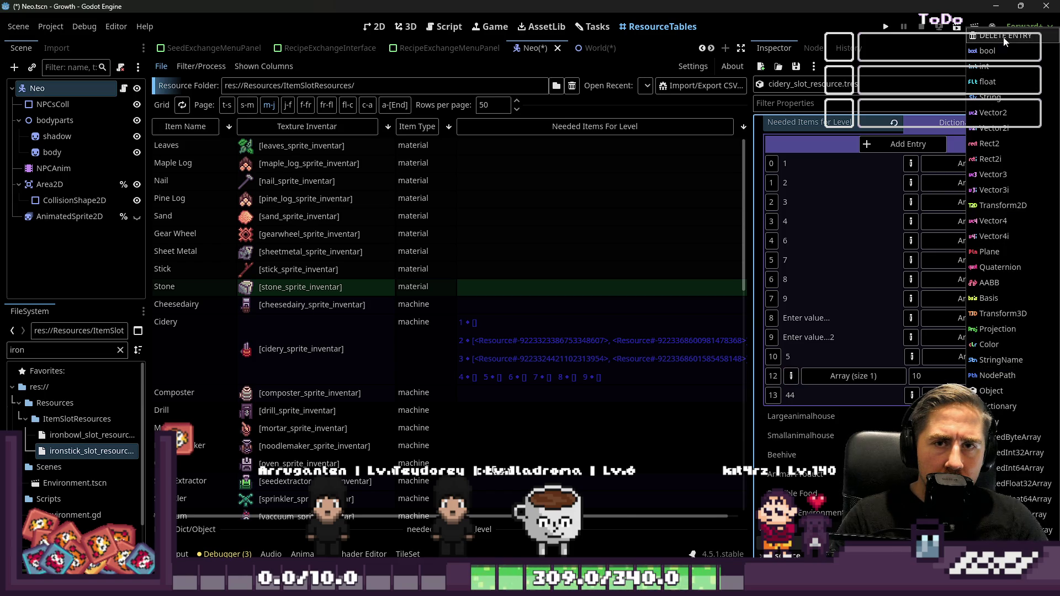
left_click(1005, 37)
left_click(912, 376)
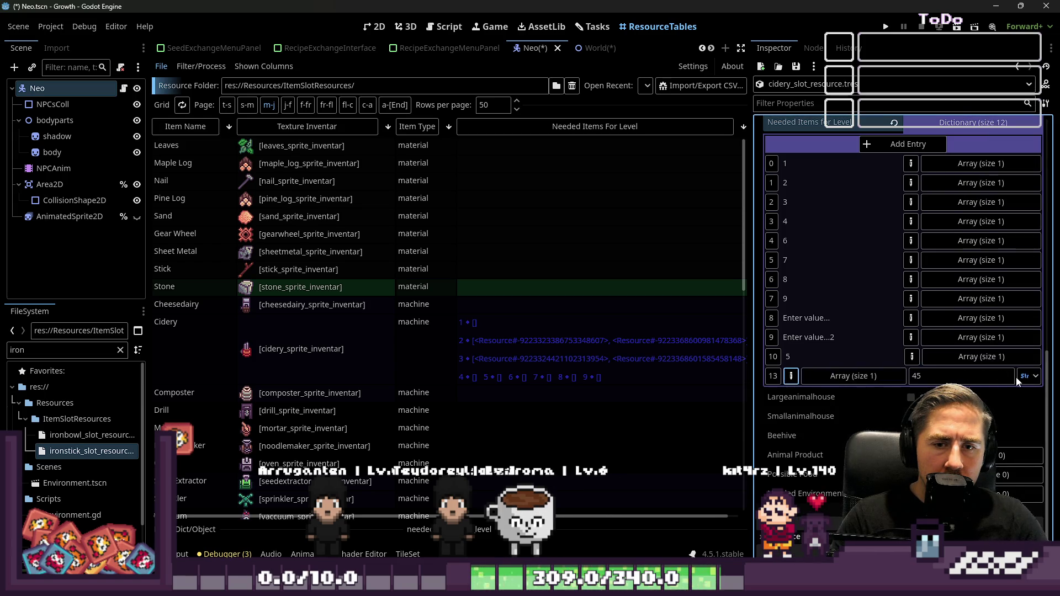
left_click(1016, 377)
left_click(993, 37)
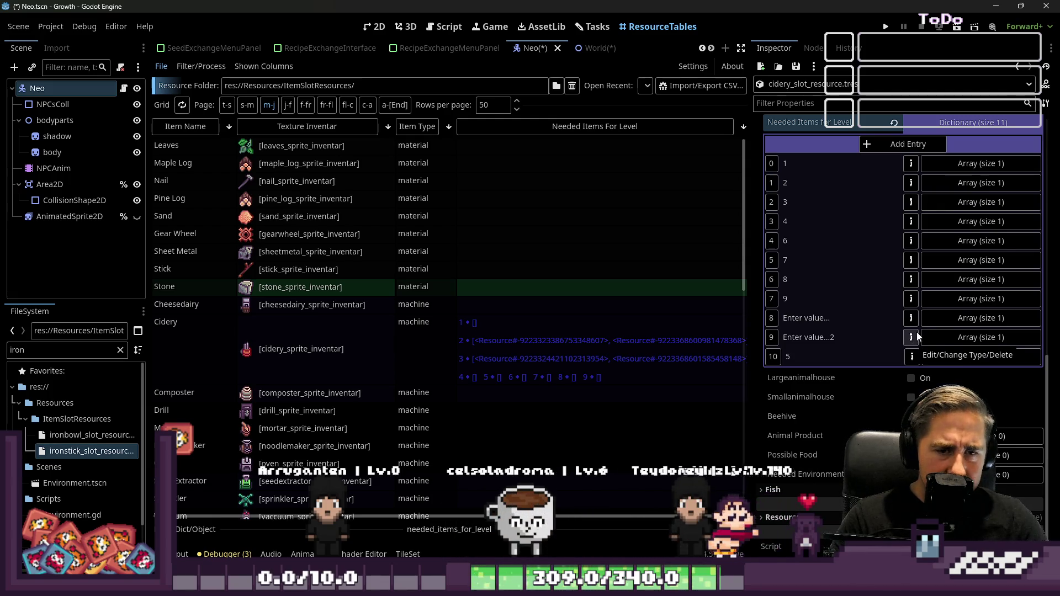
- Change the 'Enter value...' key to 10 and delete the 'Enter value...2' entry
left_click(834, 320)
key("ctrl+a")
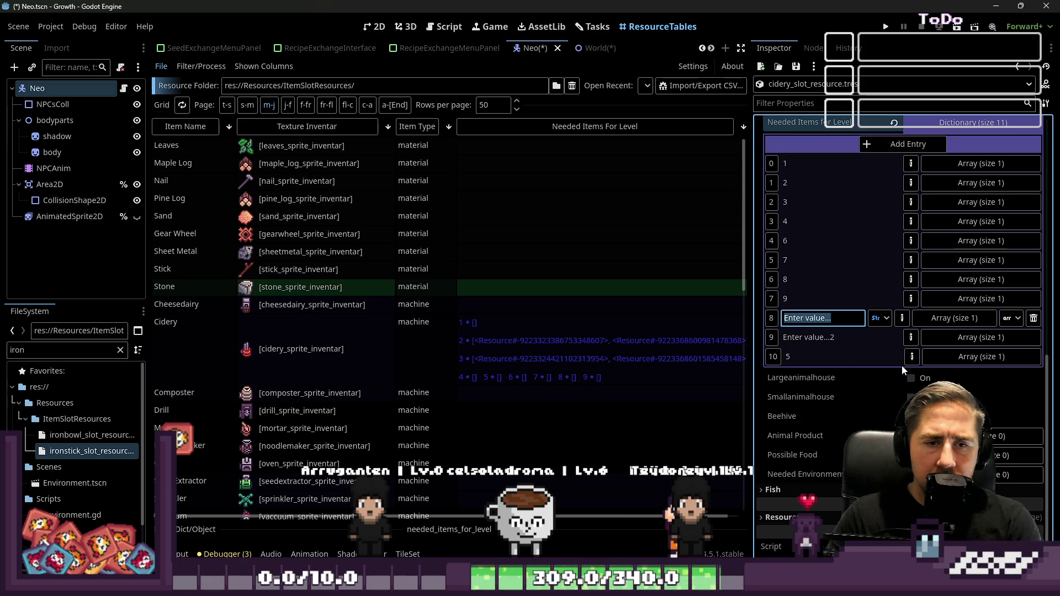
key("BackSpace")
type("10")
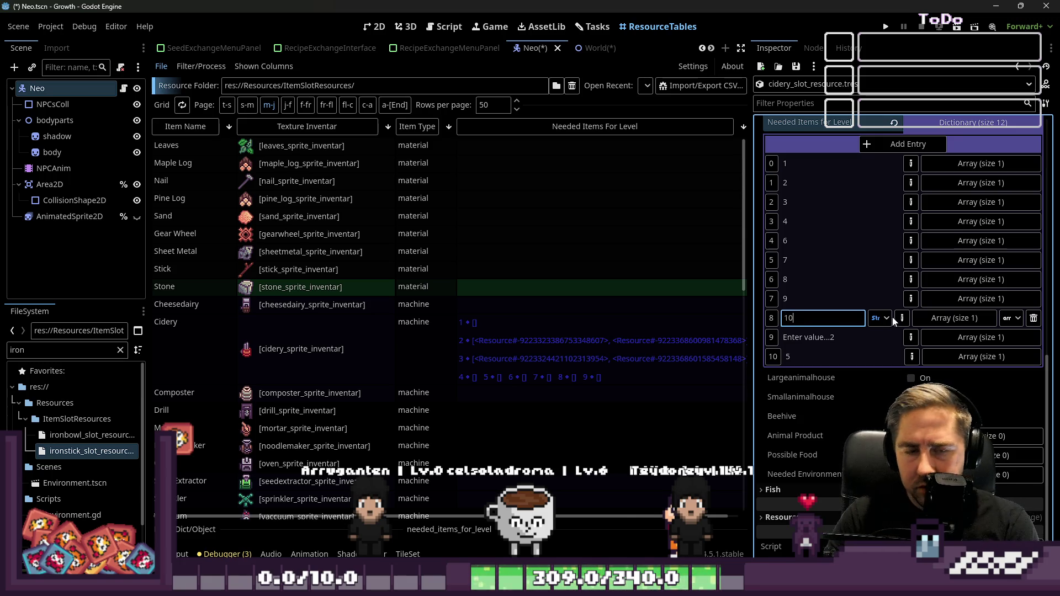
key("Return")
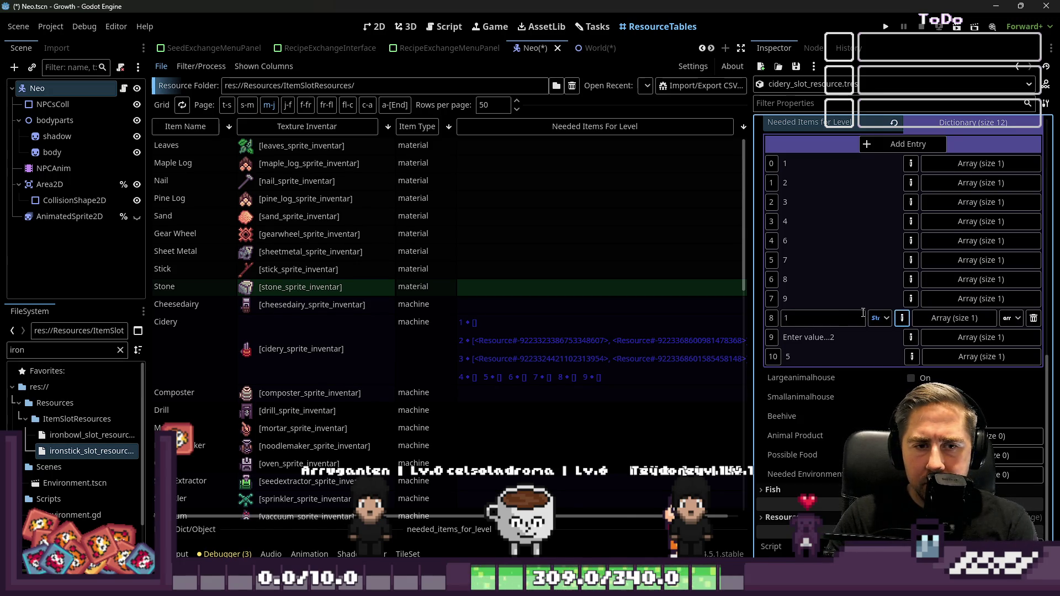
type("0")
key("Return")
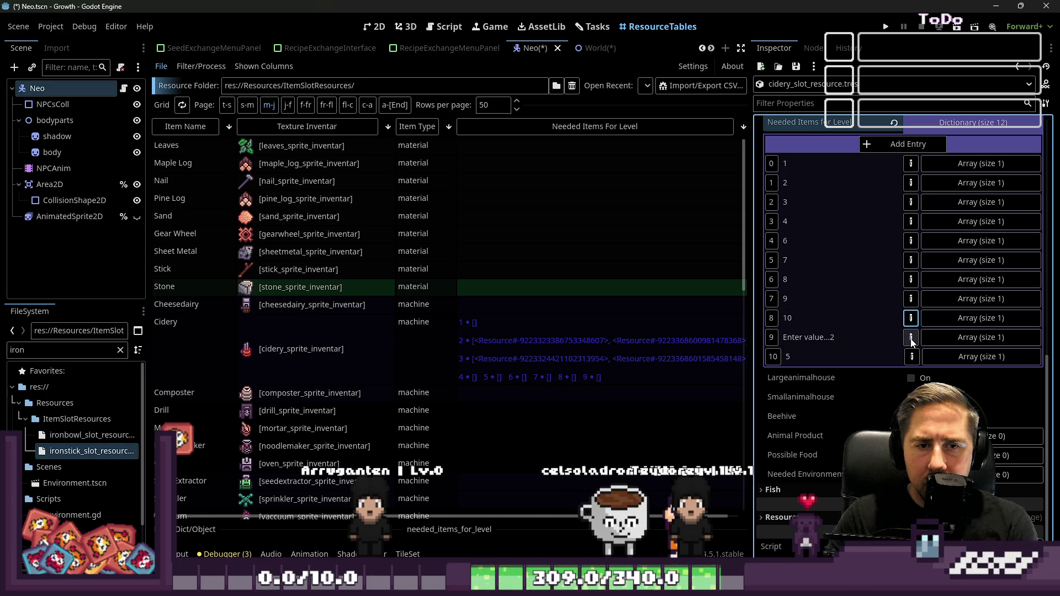
left_click(912, 342)
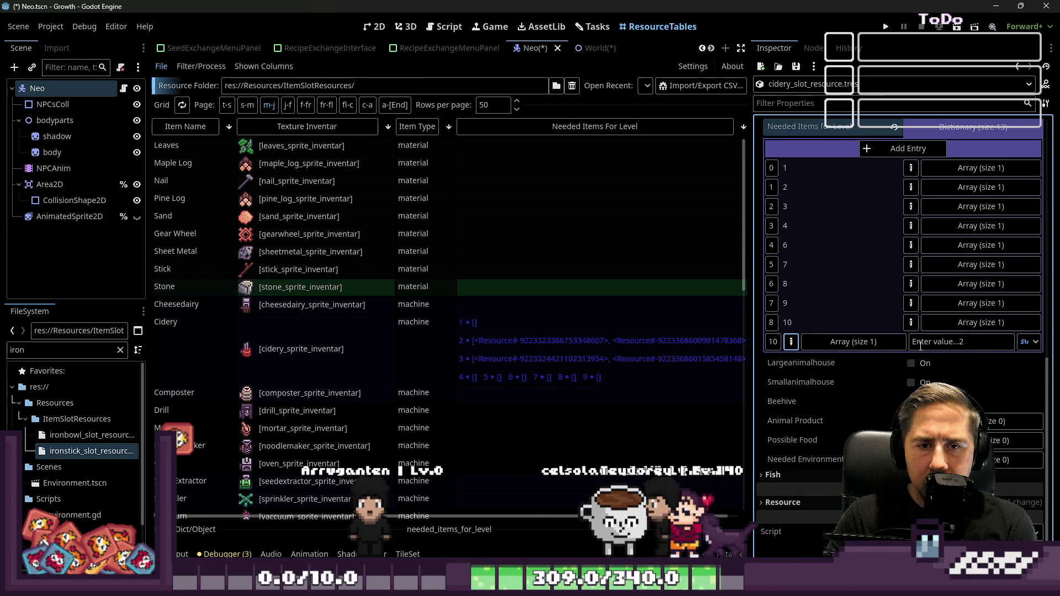
left_click(1016, 342)
left_click(999, 37)
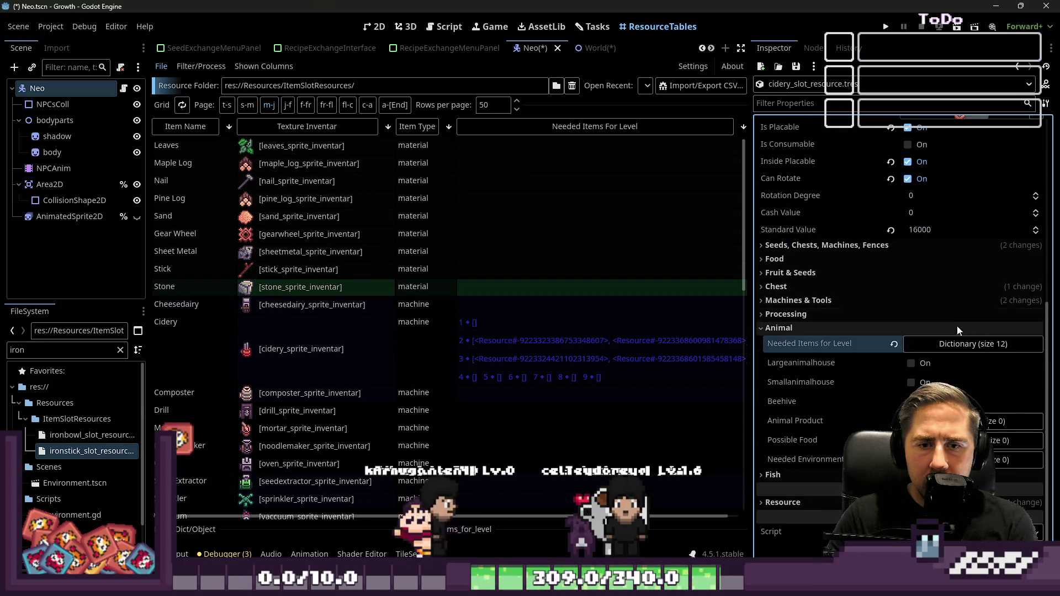
- Delete the empty-key entry, the key 41 entry and the entry with no key
scroll(965, 346, "down", 5)
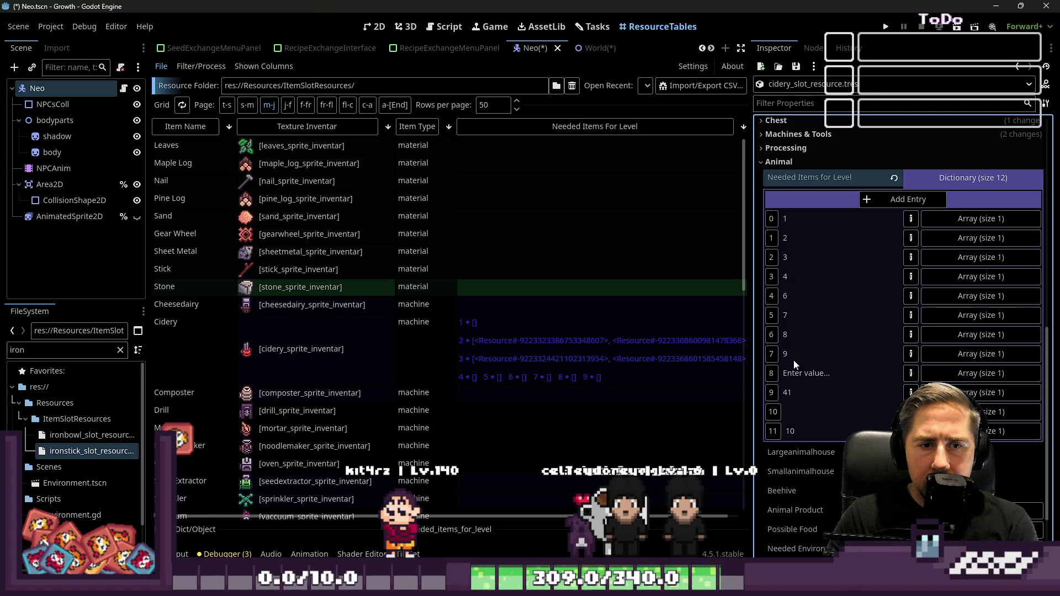
left_click(994, 412)
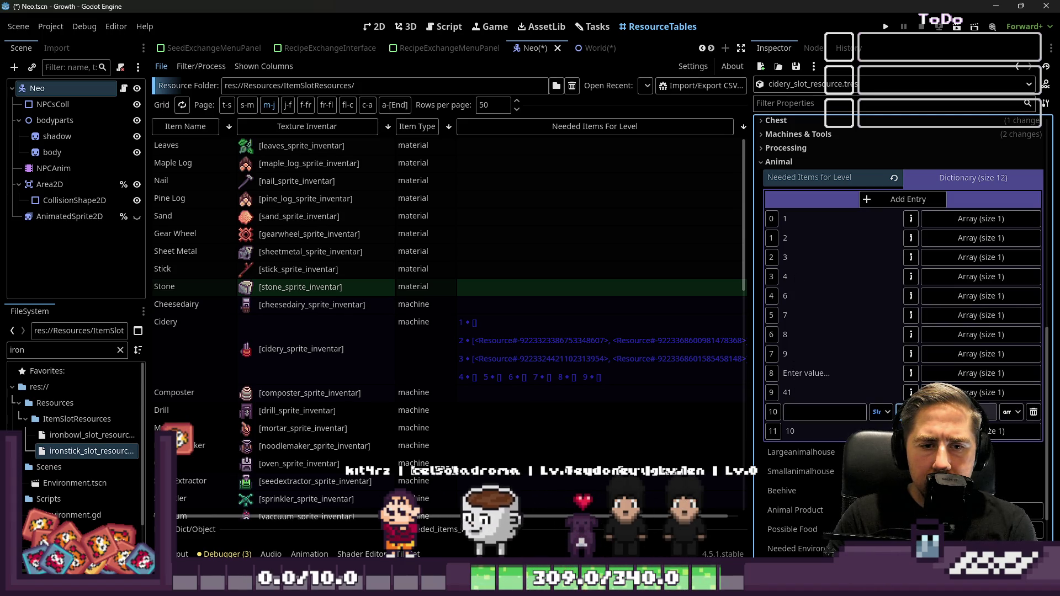
left_click(1033, 412)
left_click(912, 393)
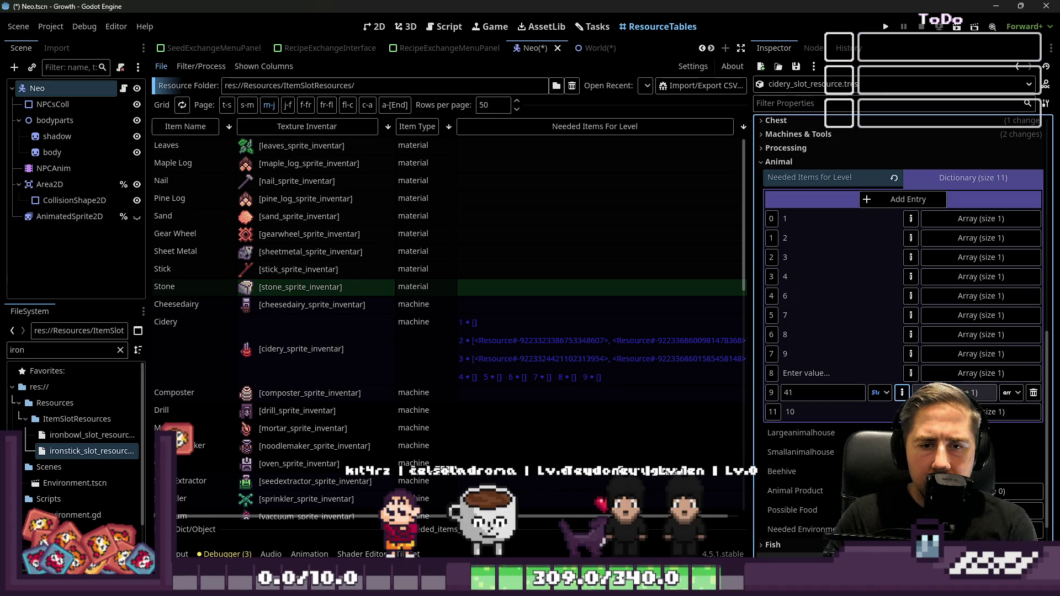
left_click(910, 390)
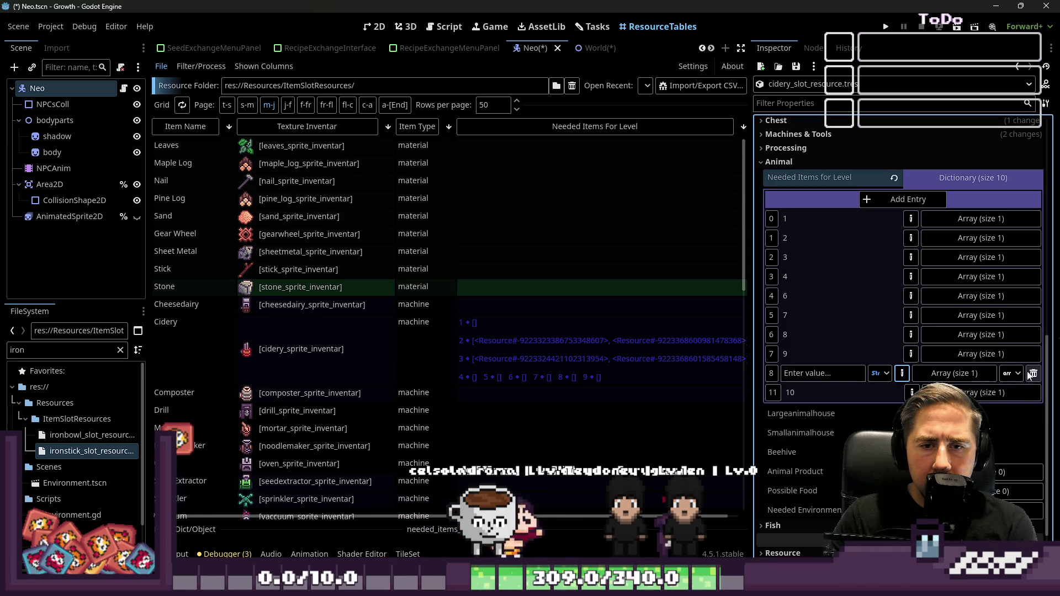
left_click(1032, 373)
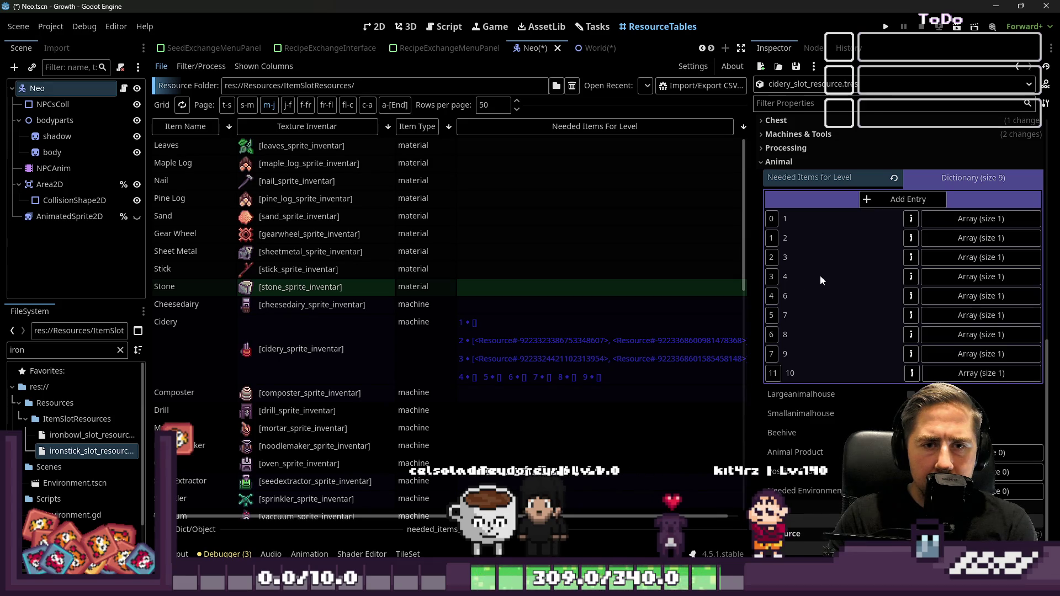
- Add a key 5 entry whose value is an Array with one Object element
left_click(882, 201)
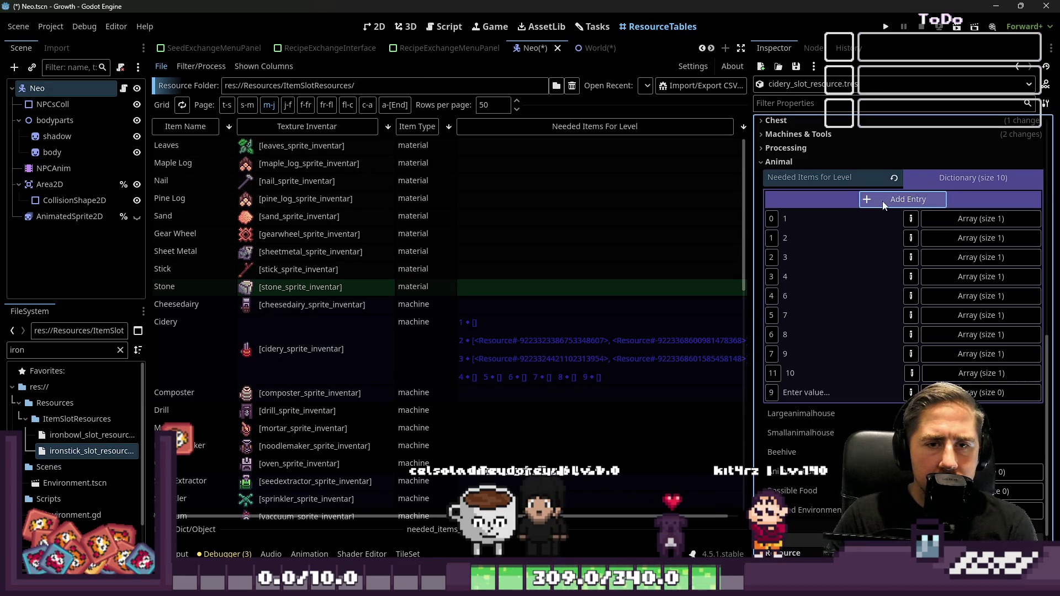
left_click(912, 392)
type("5")
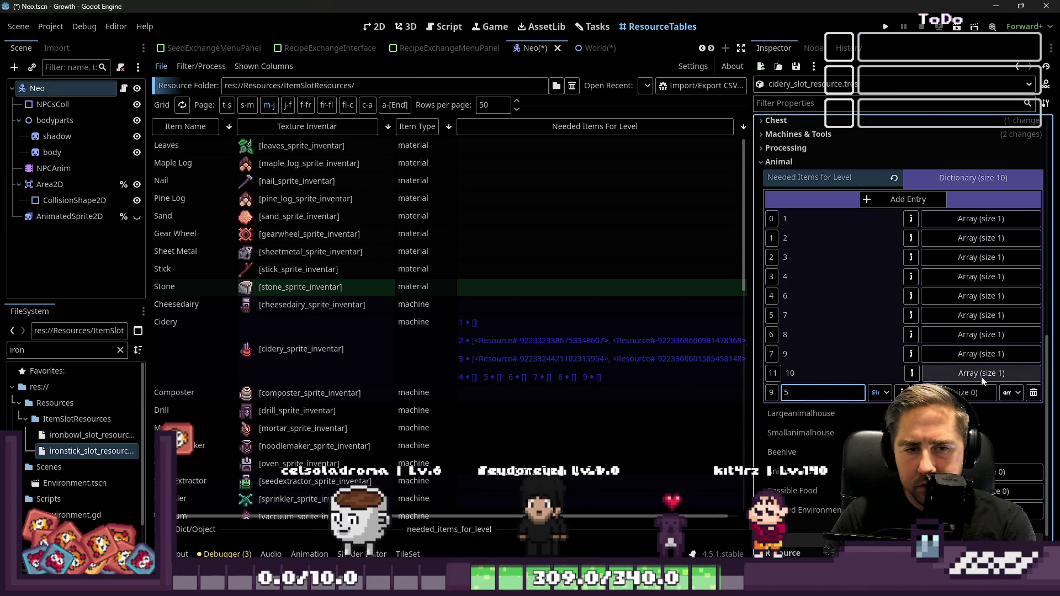
left_click(1011, 393)
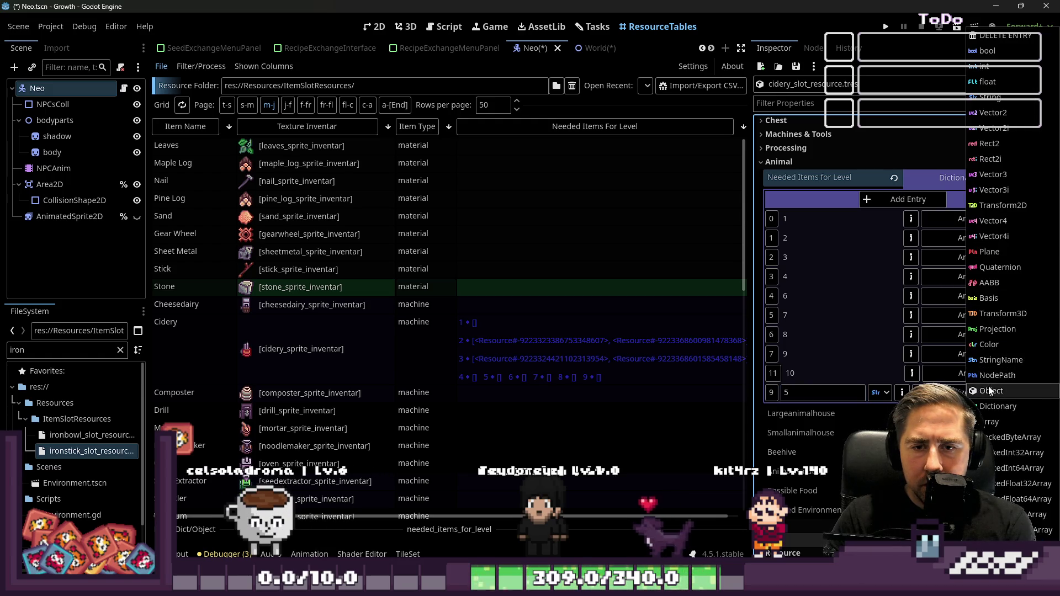
left_click(992, 422)
left_click(955, 392)
left_click(867, 414)
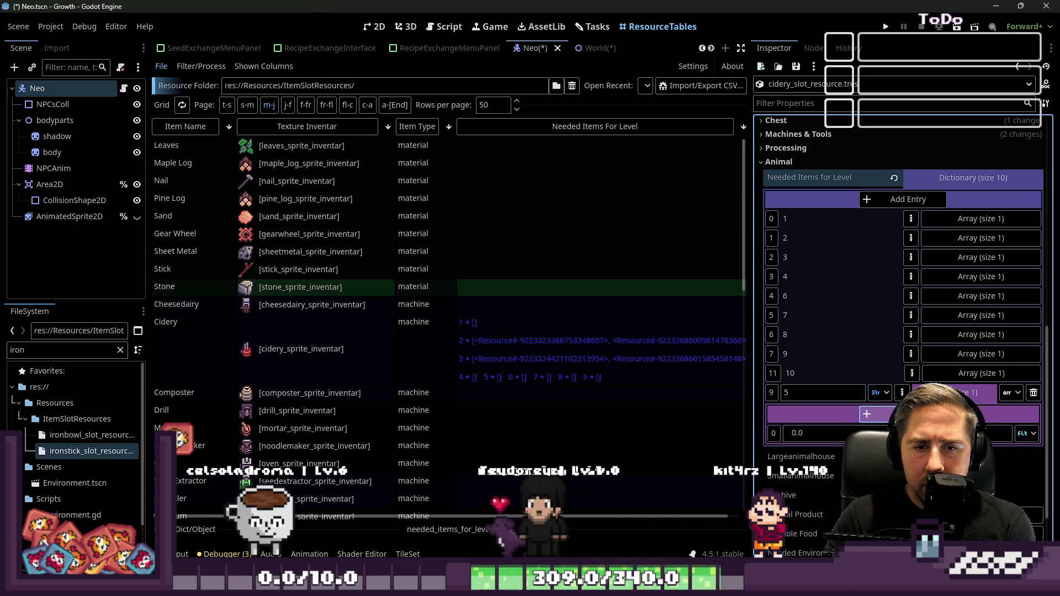
left_click(1026, 433)
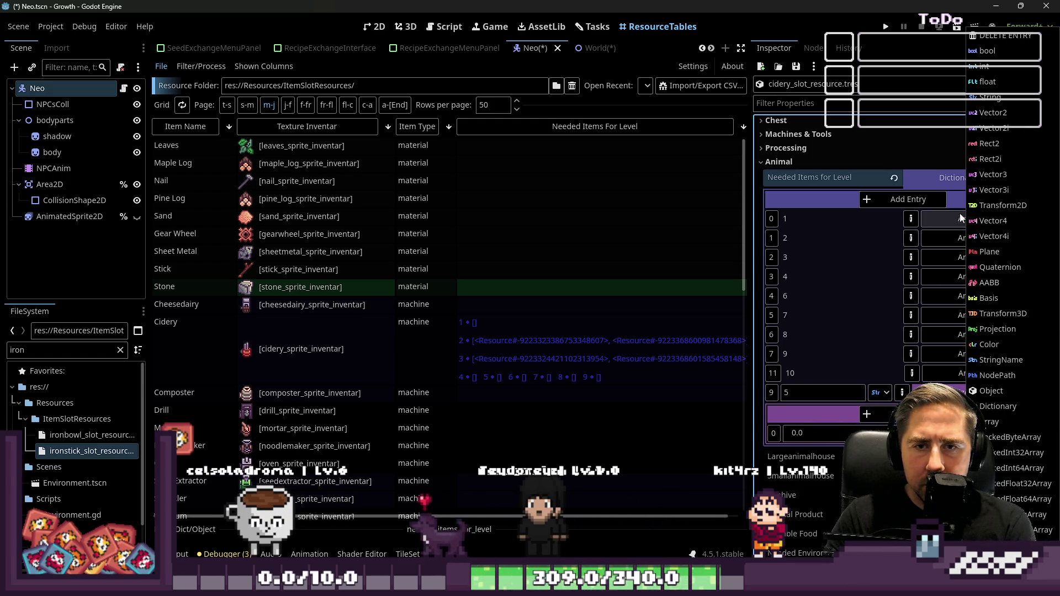
left_click(992, 391)
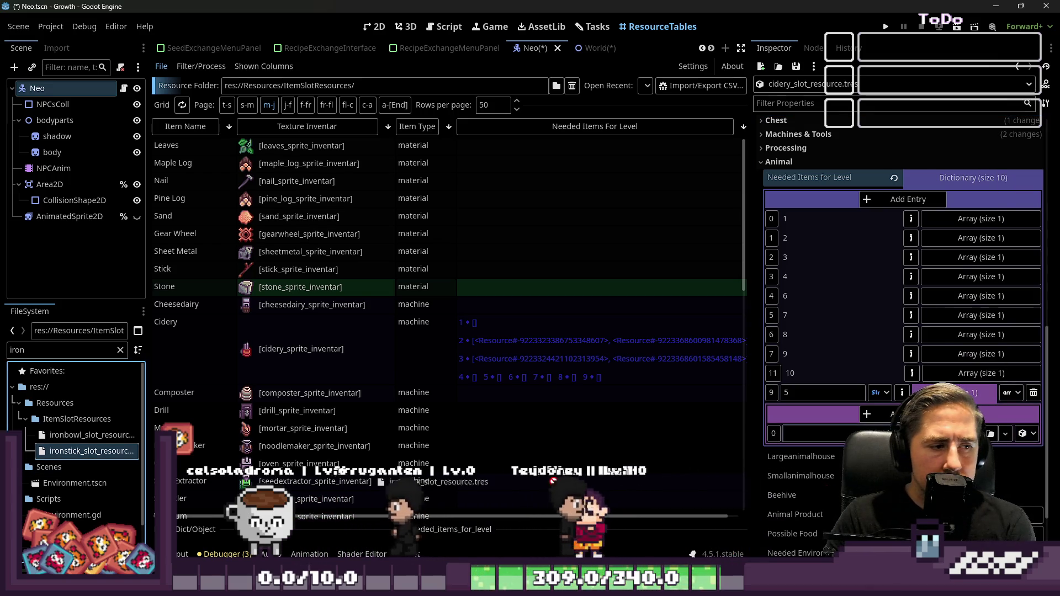
left_click(956, 393)
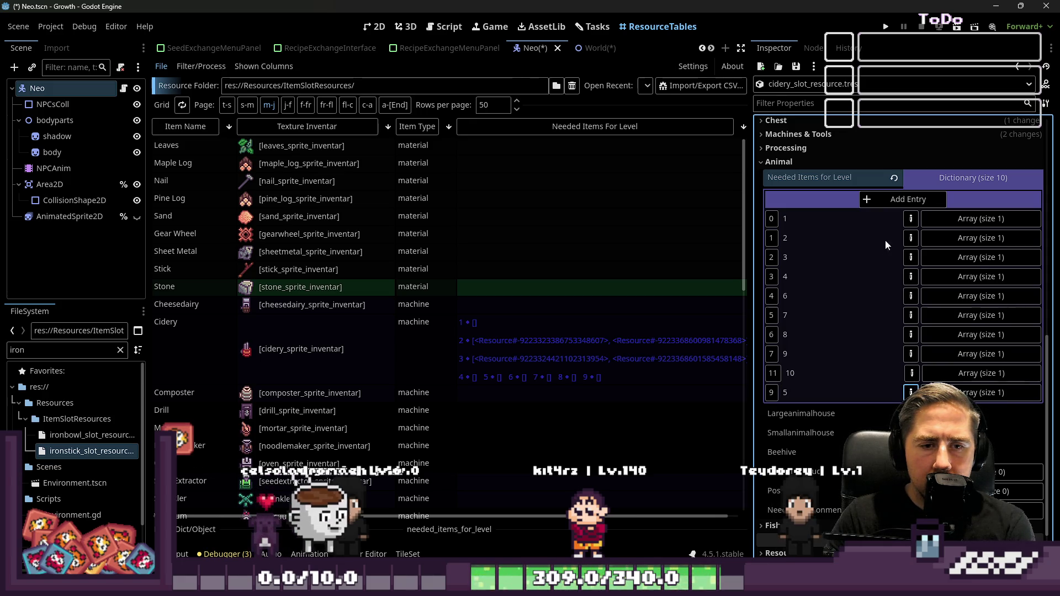
left_click(940, 184)
left_click(959, 348)
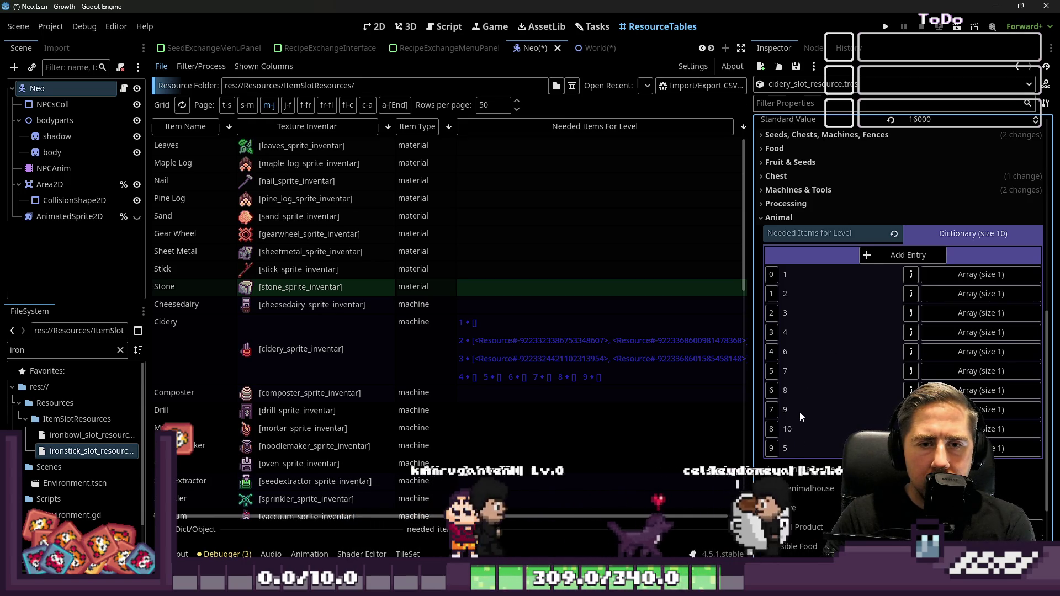
left_click(797, 446)
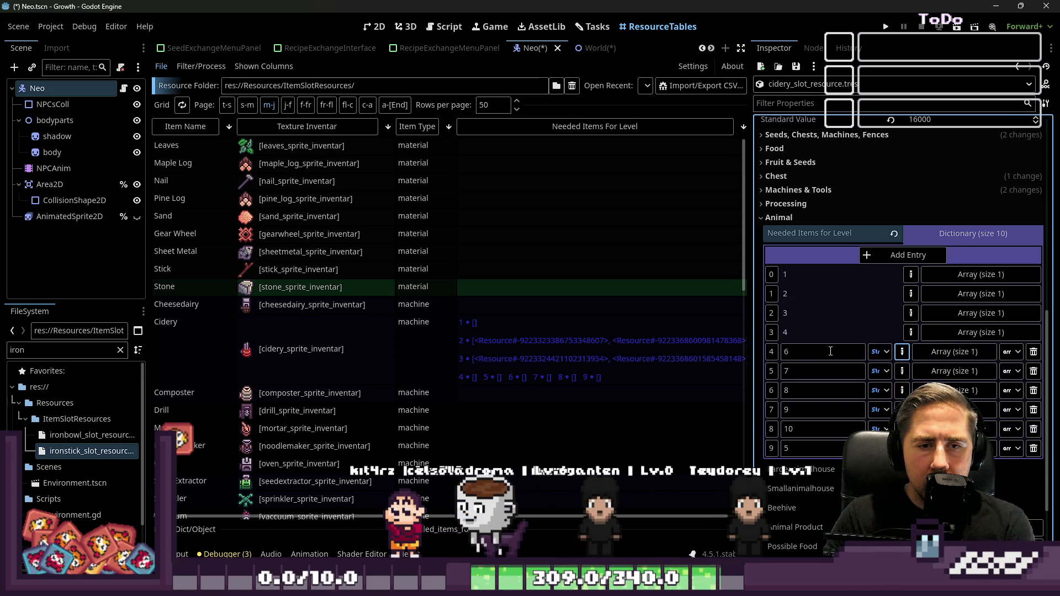
- Retype the trailing keys, entering 11, 10 and 8 into the key fields and committing
left_click(816, 429)
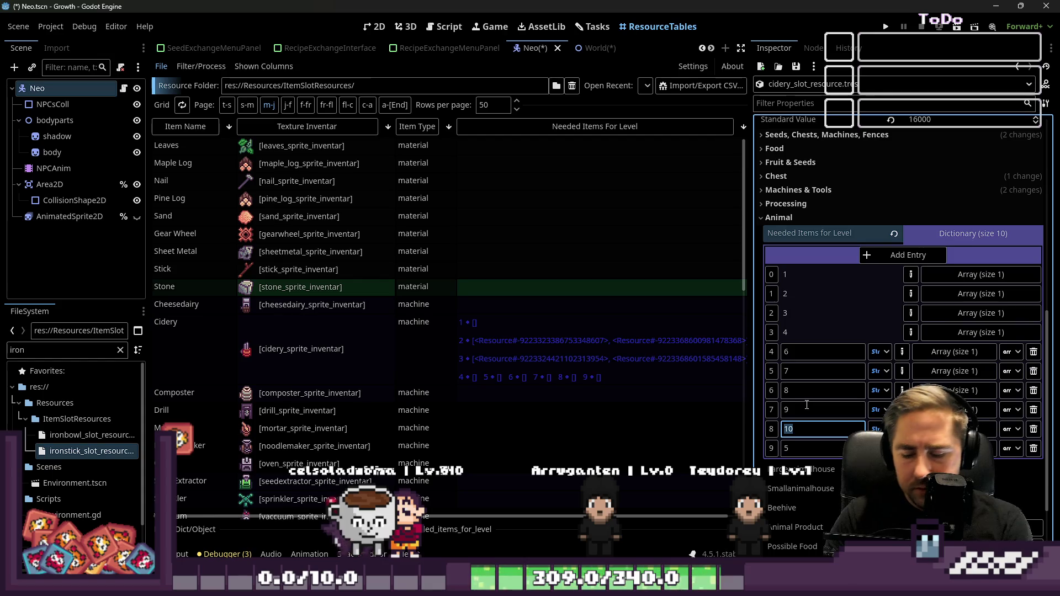
type("11")
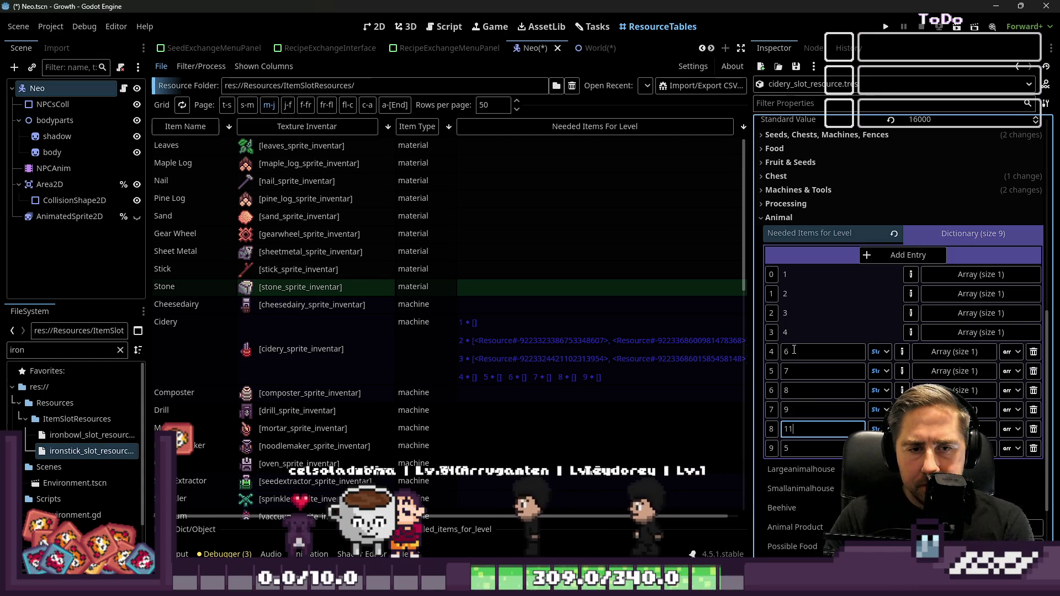
left_click(794, 351)
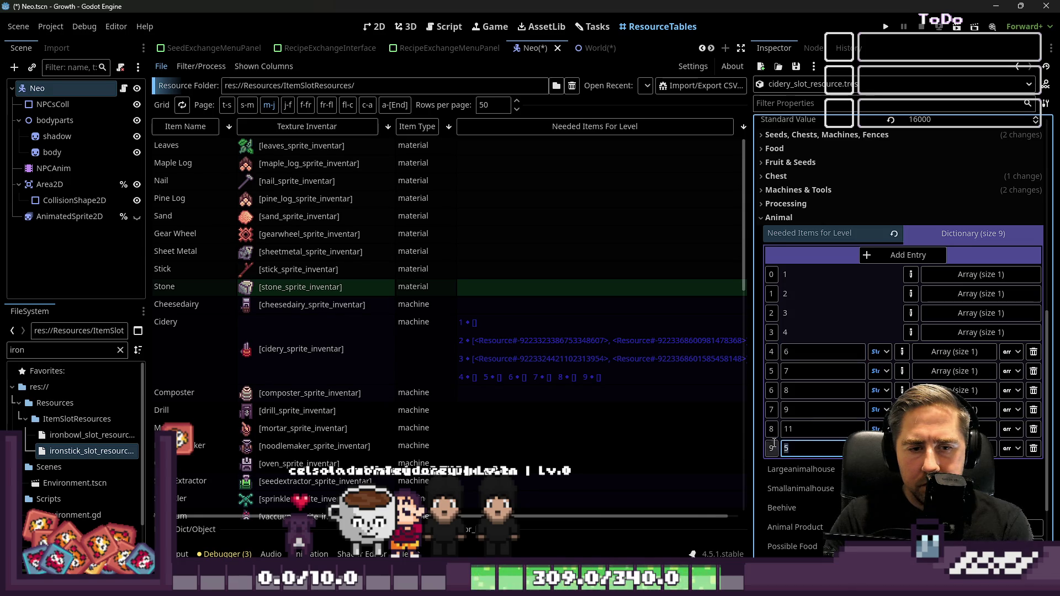
type("10")
left_click(783, 426)
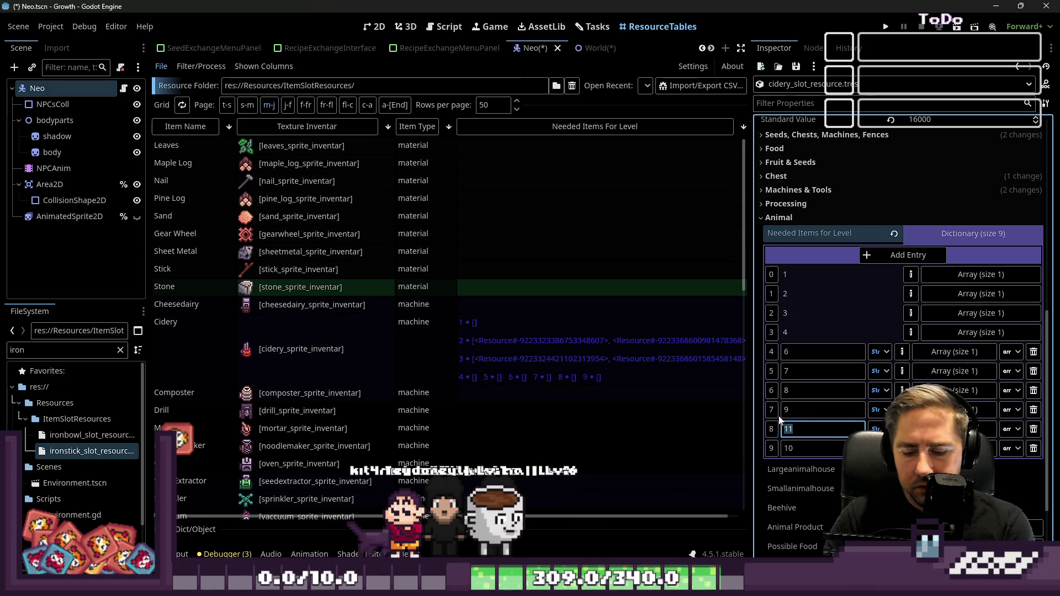
left_click(787, 410)
type("8")
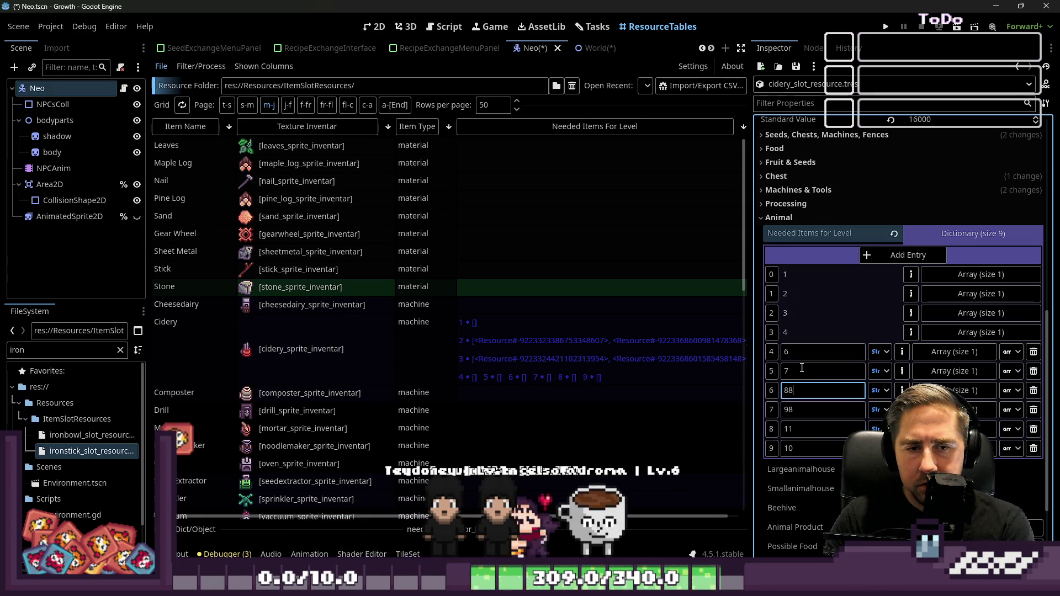
key("Return")
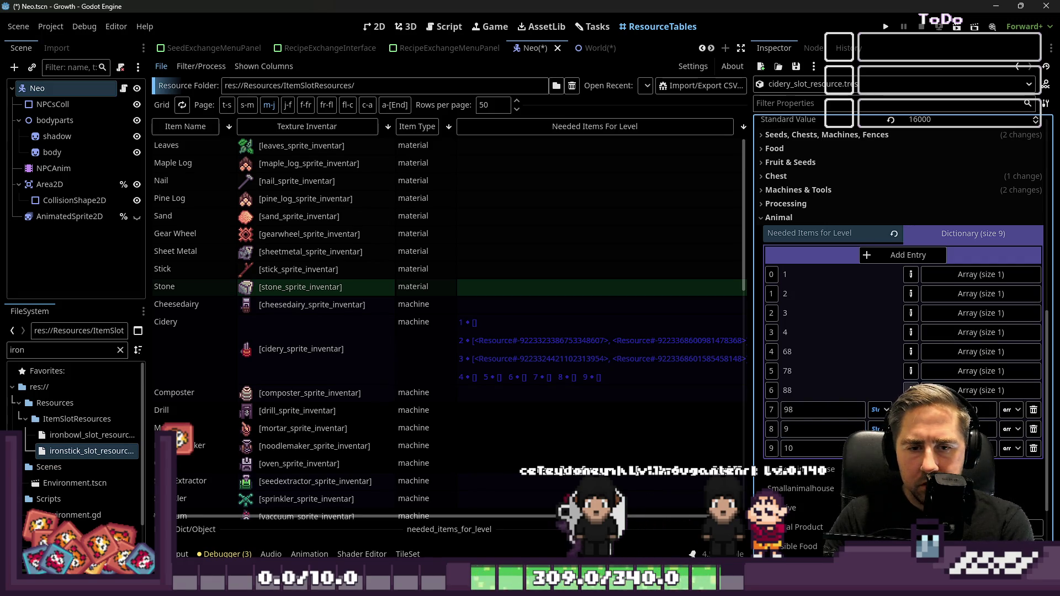
- Renumber keys 98, 88, 78 and 68 to 8, 7, 6 and 5
left_click(903, 389)
left_click(906, 353)
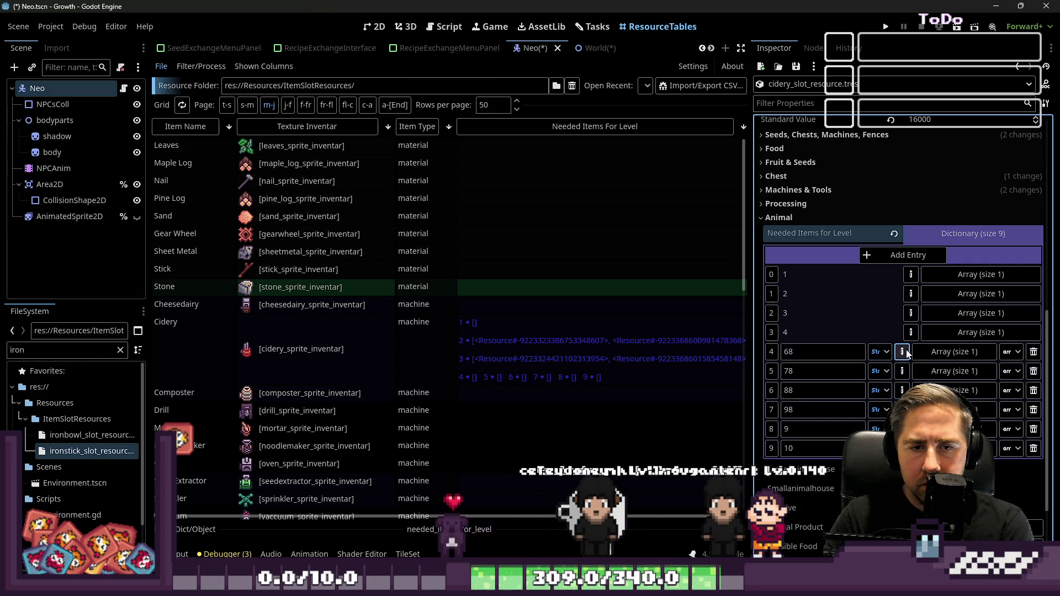
double_click(836, 411)
type("8")
double_click(823, 390)
type("7")
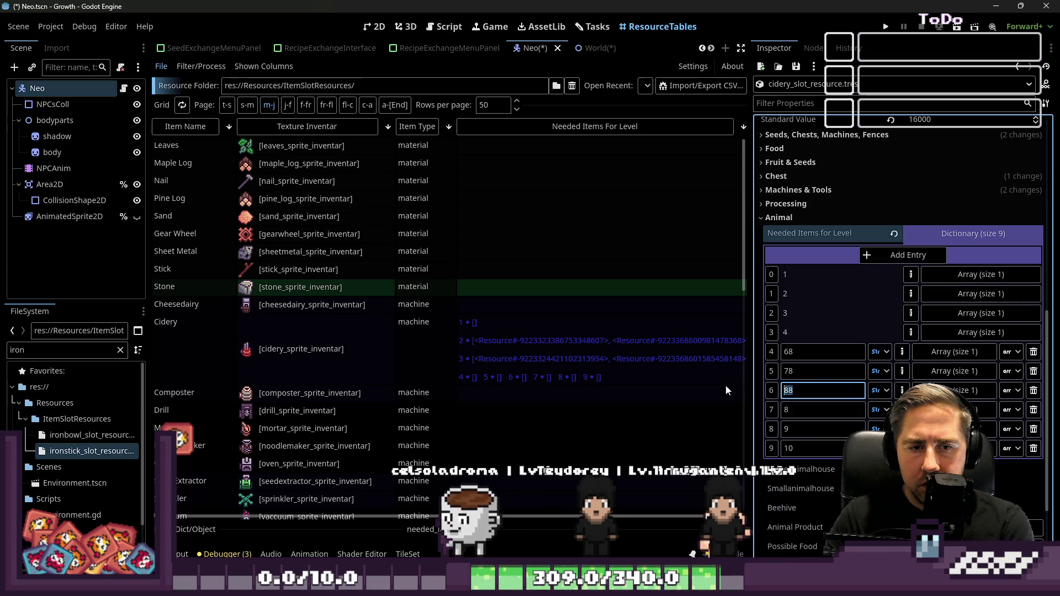
double_click(798, 371)
type("6")
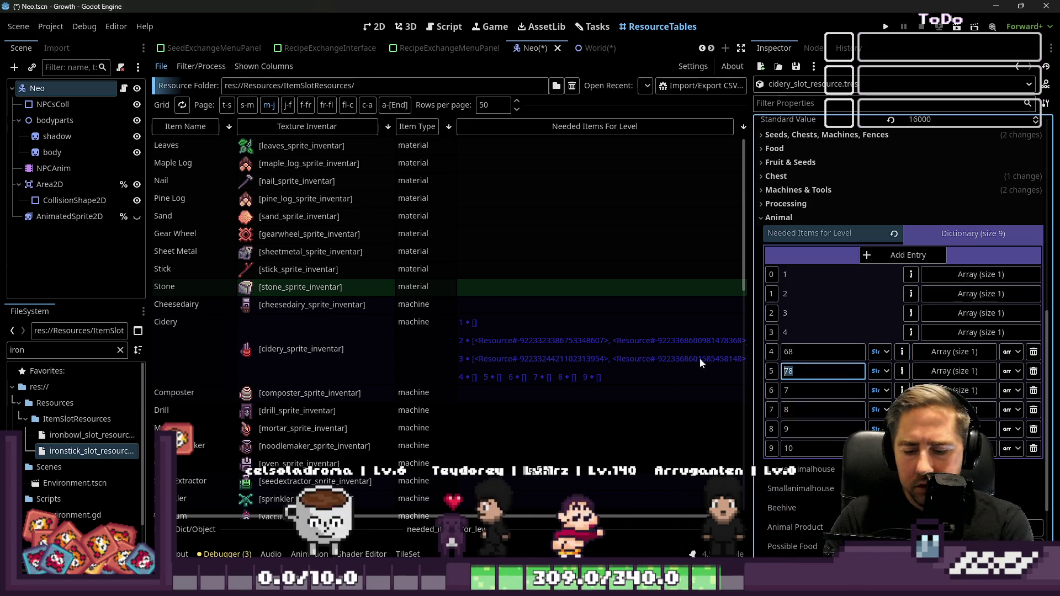
double_click(812, 352)
type("5")
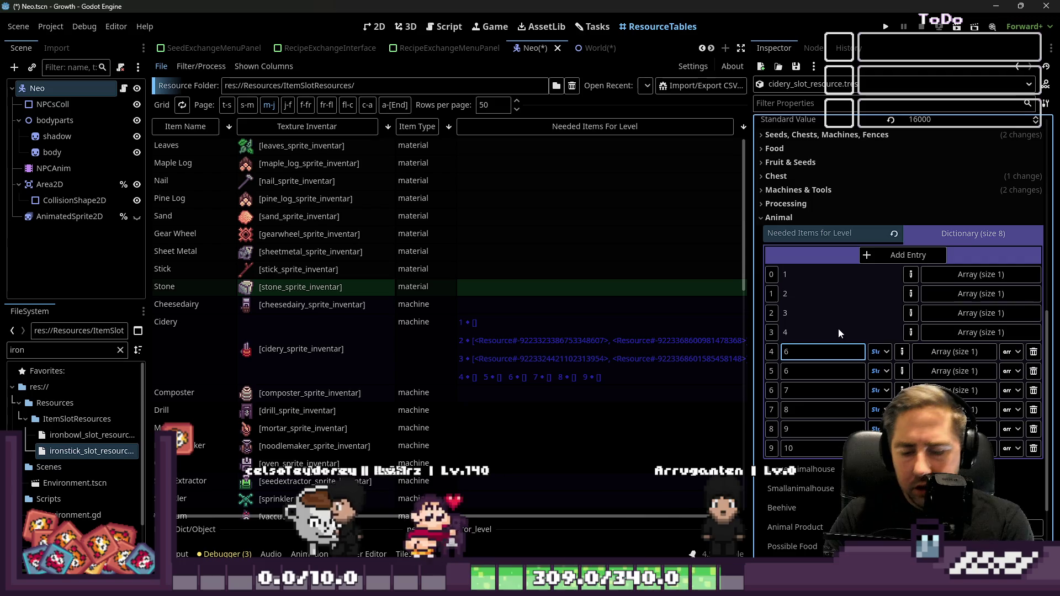
key("Return")
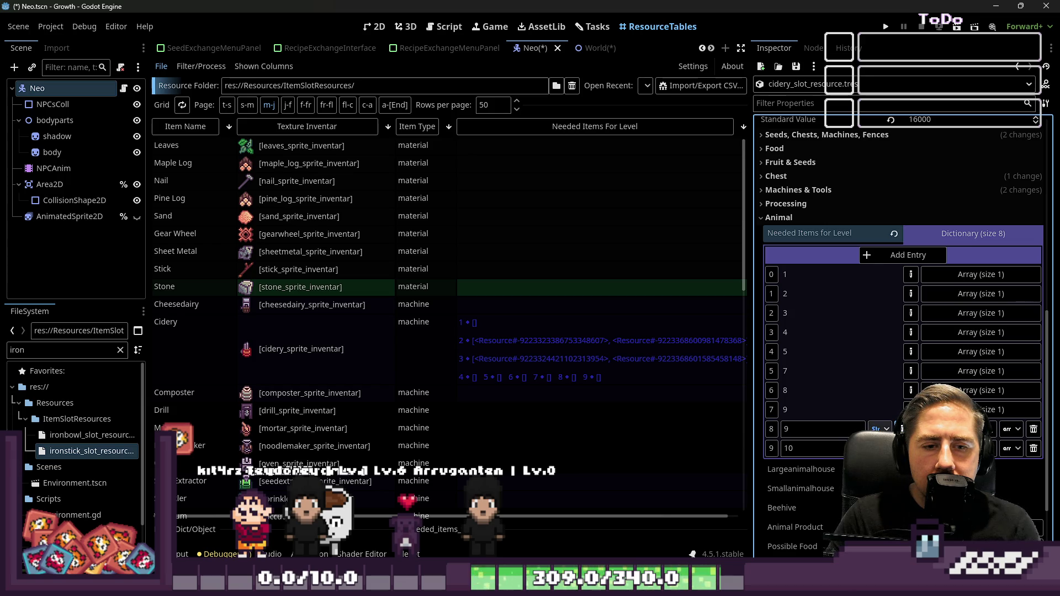
left_click(900, 259)
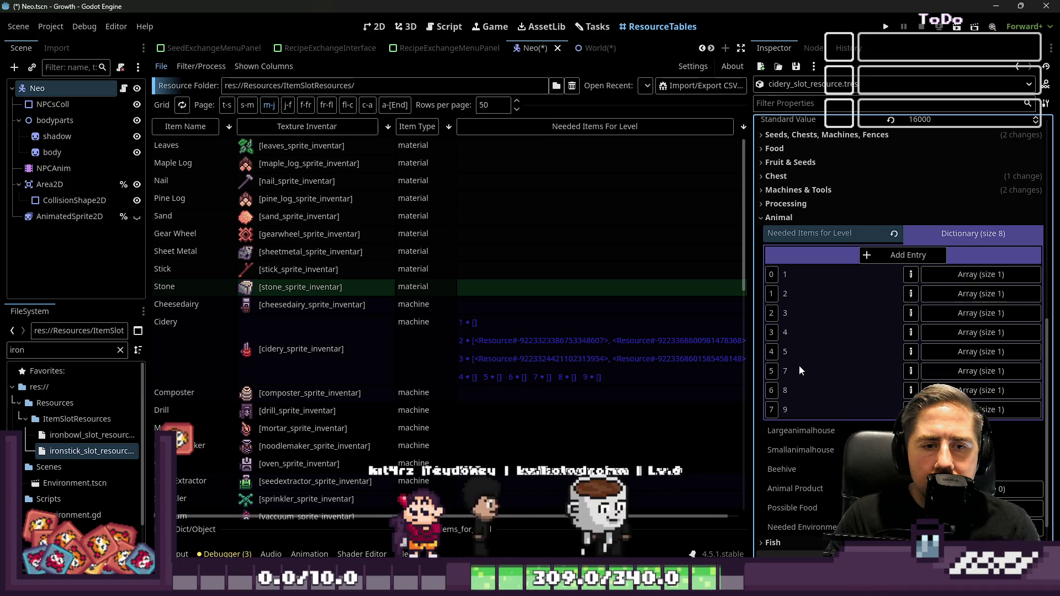
- Change key 8 to 6 and start editing the key 9 entry
left_click(828, 391)
type("6")
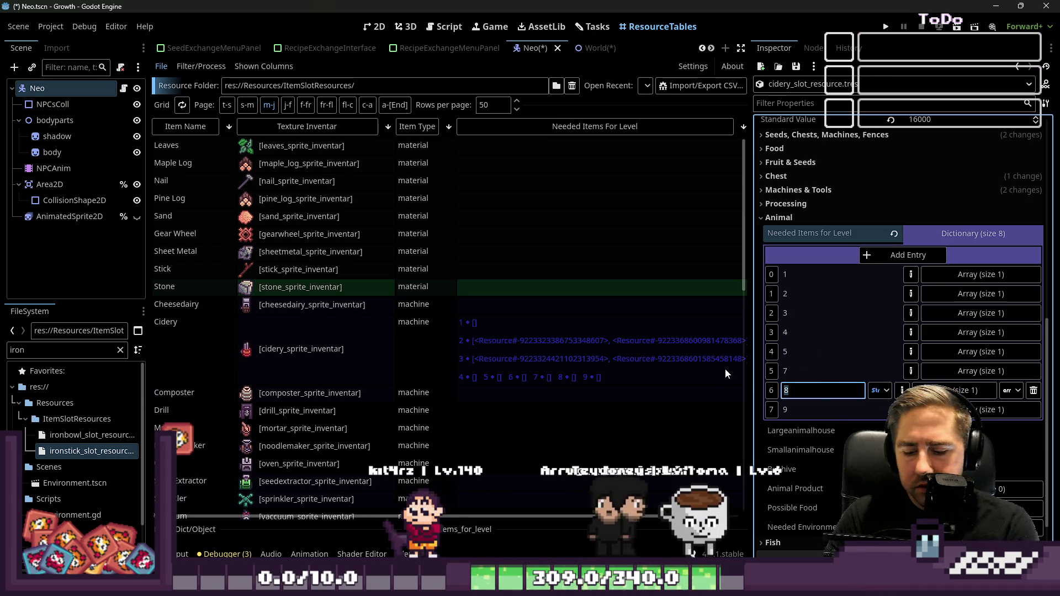
left_click(836, 414)
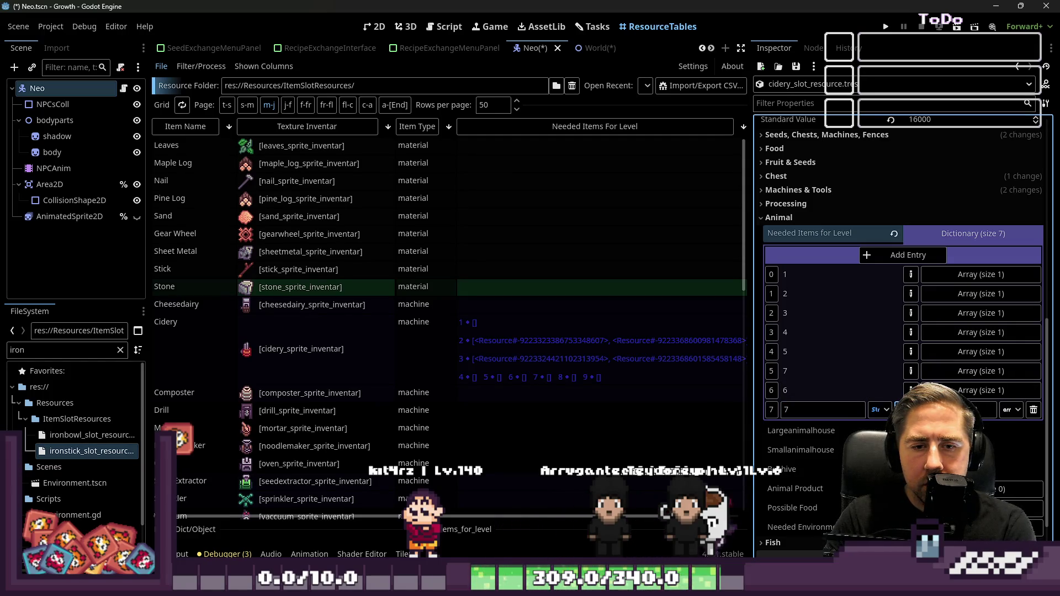
scroll(942, 242, "up", 3)
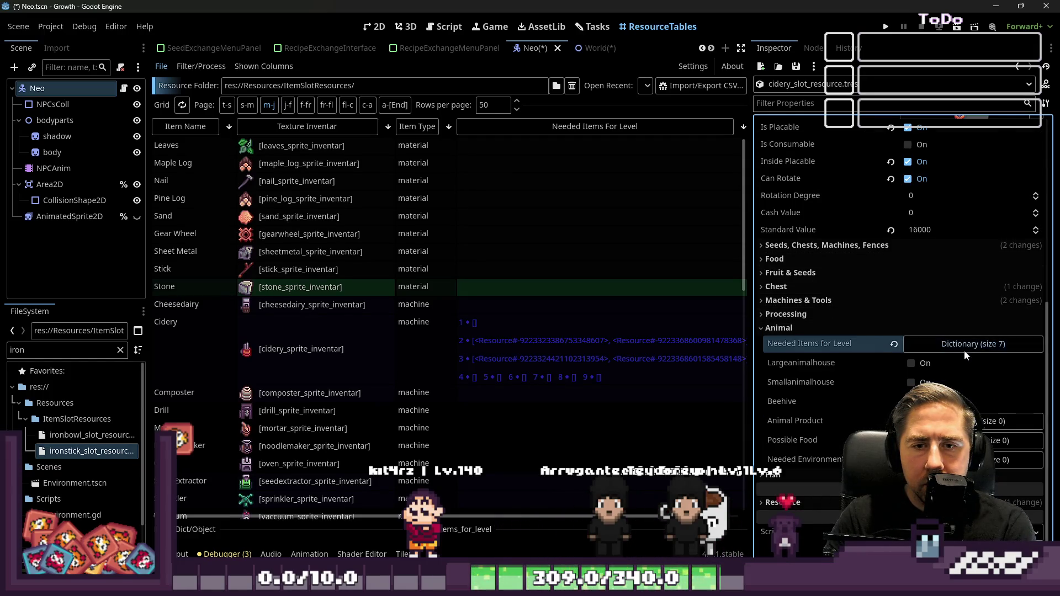
- Clear the key of the stray entry keyed 7 and delete that entry
scroll(806, 396, "down", 3)
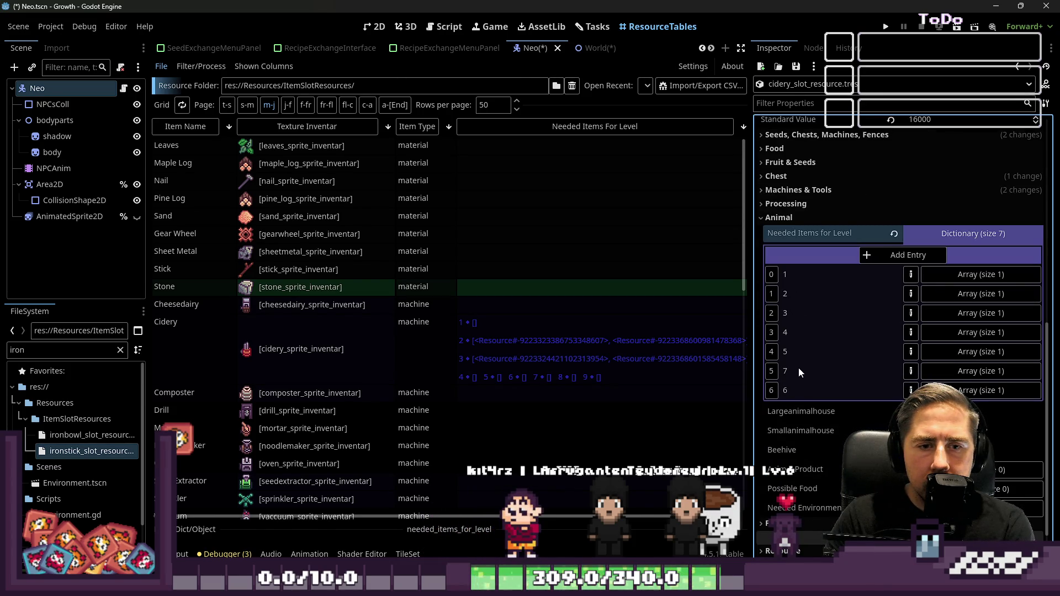
left_click(883, 373)
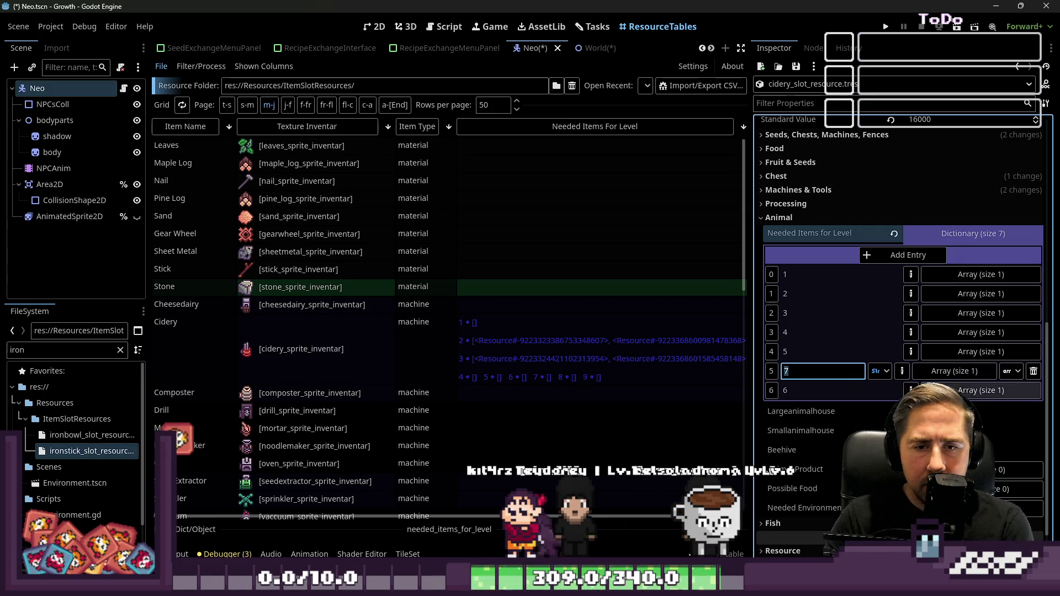
left_click(1033, 372)
left_click(1033, 374)
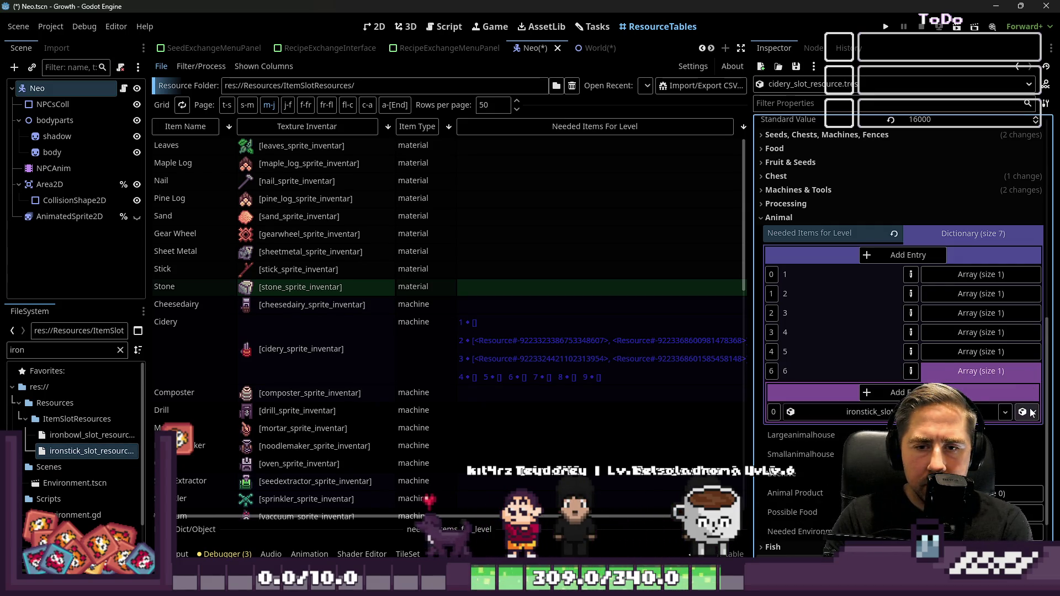
left_click(944, 371)
left_click(909, 373)
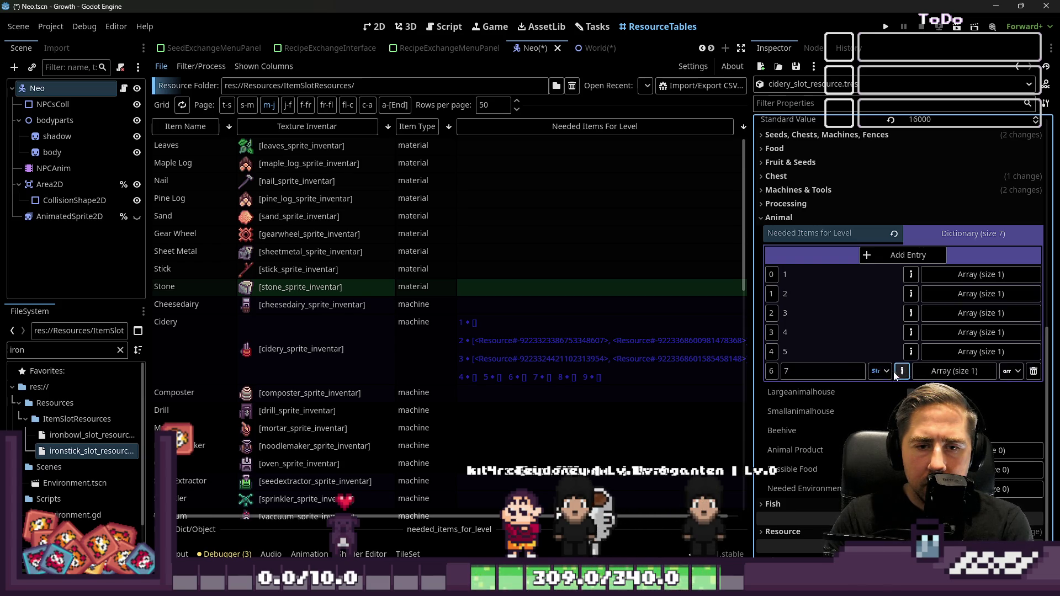
key("BackSpace")
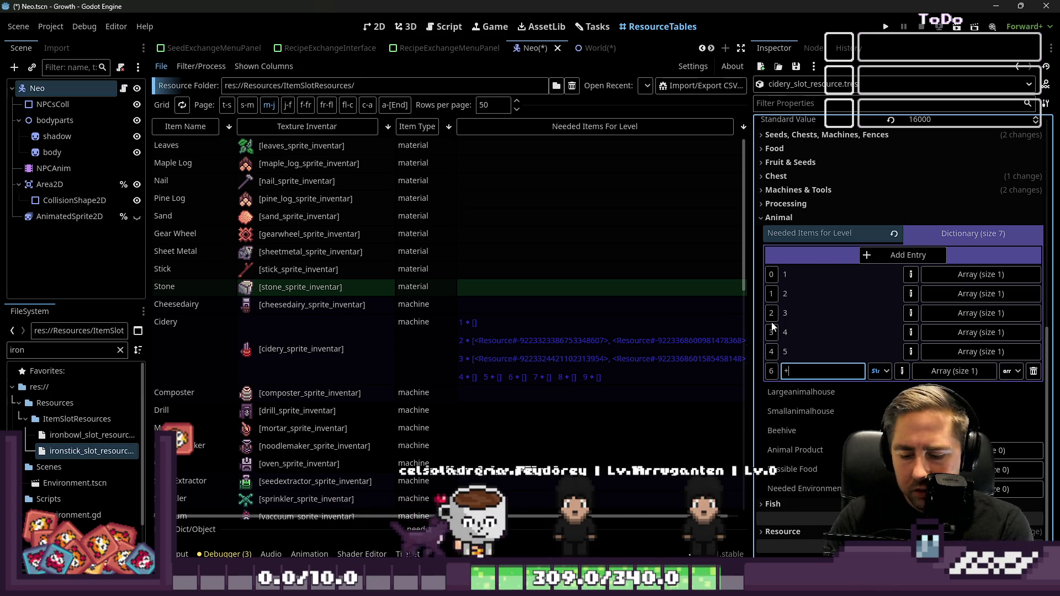
left_click(916, 237)
left_click(926, 346)
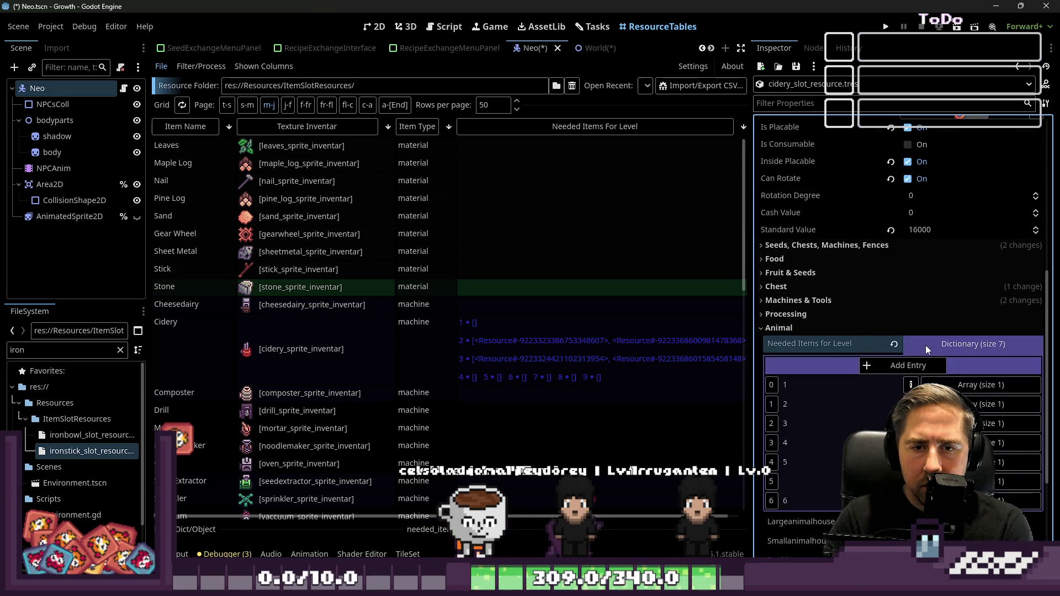
left_click(911, 371)
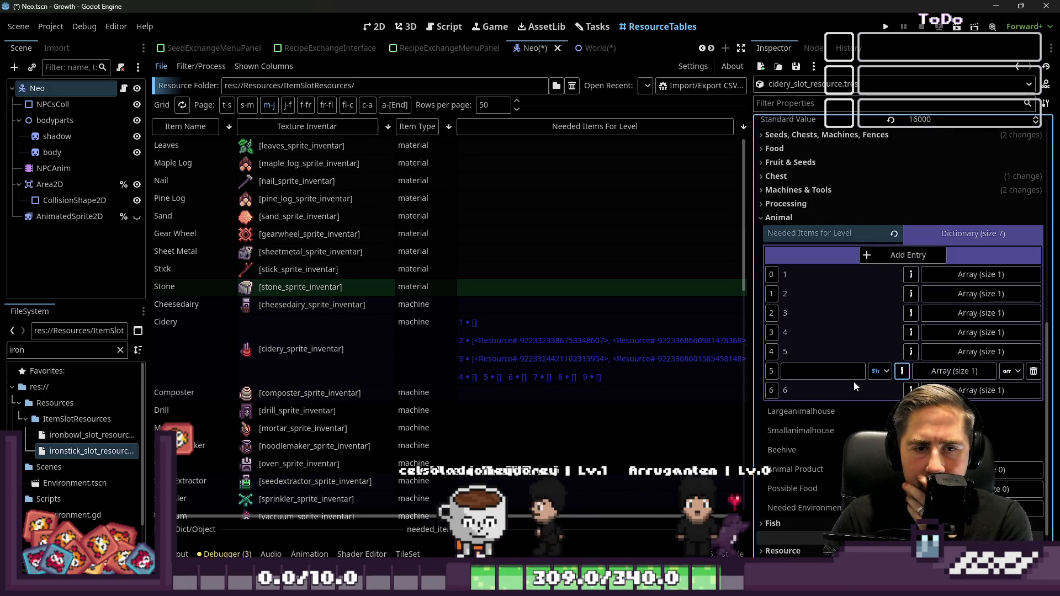
left_click(1034, 371)
- Add a new blank entry to Needed Items For Level for the later levels
left_click(992, 233)
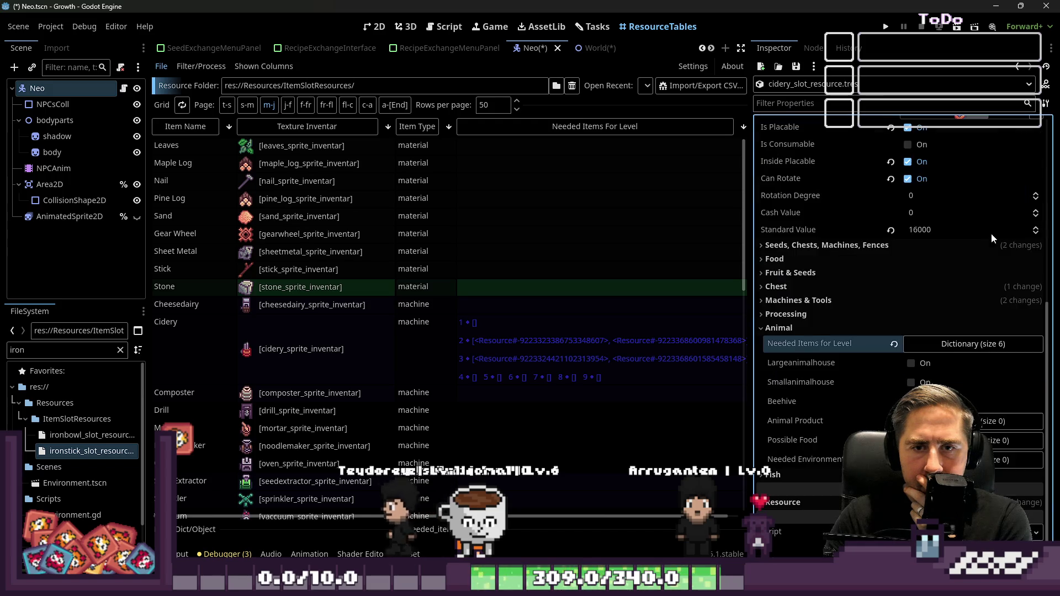
left_click(949, 343)
scroll(855, 427, "down", 4)
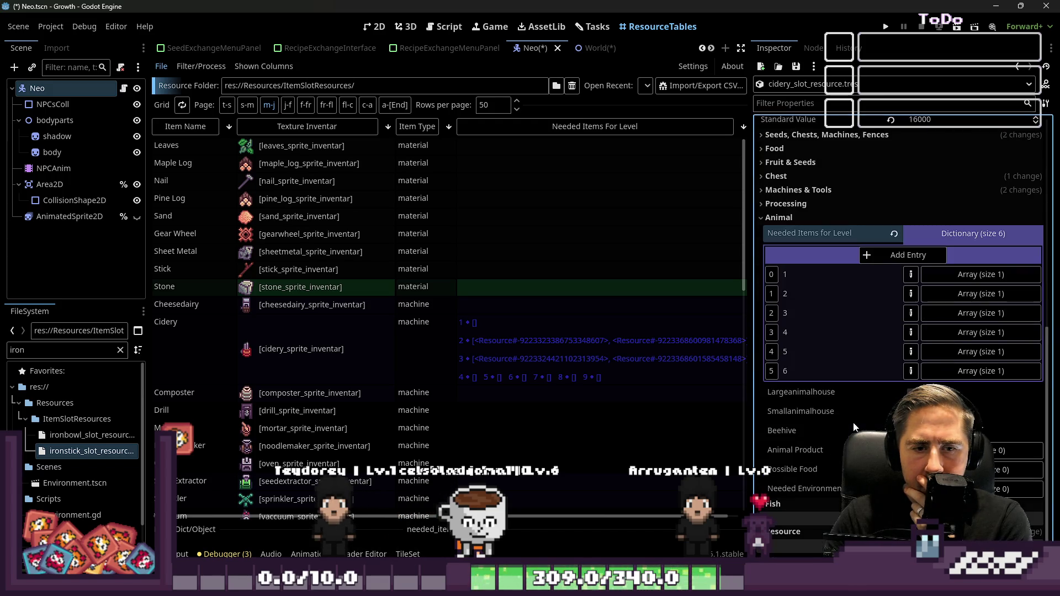
left_click(906, 254)
- Add three empty dictionary entries and give them keys 7, 8 and 9
left_click(906, 254)
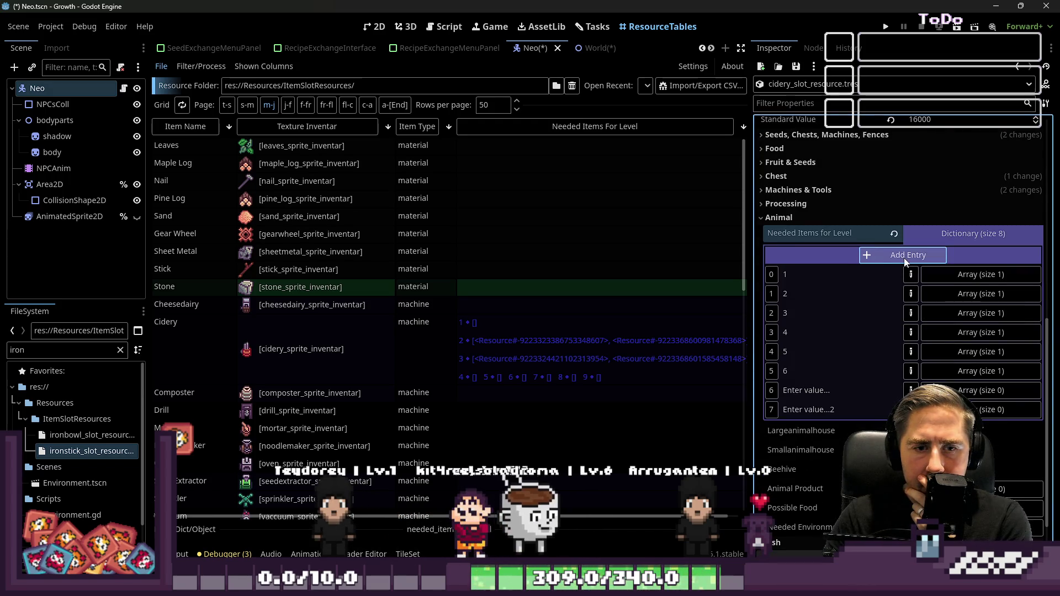
left_click(906, 254)
left_click(906, 254)
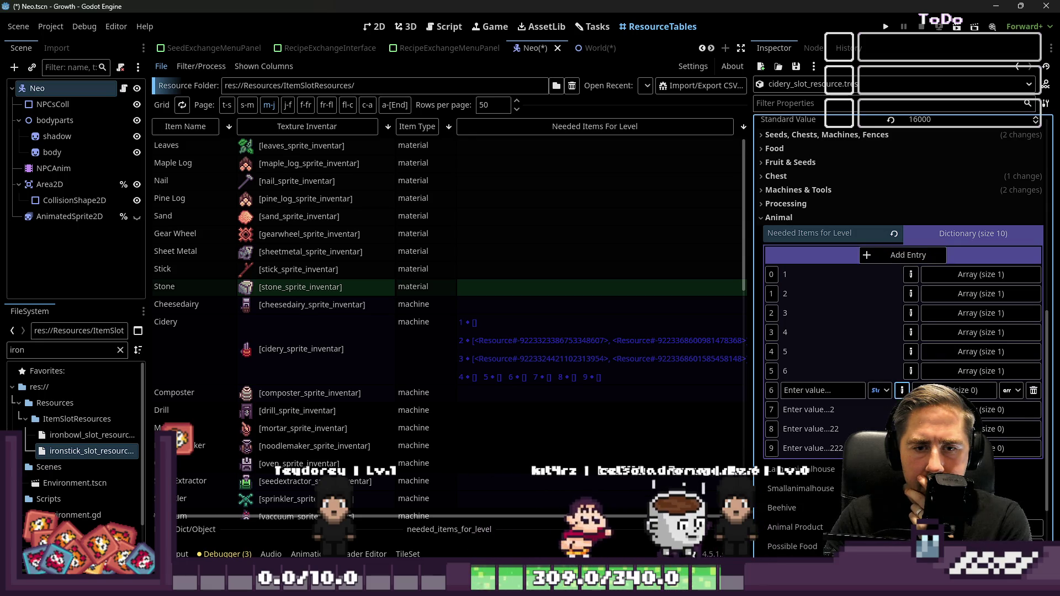
left_click(823, 391)
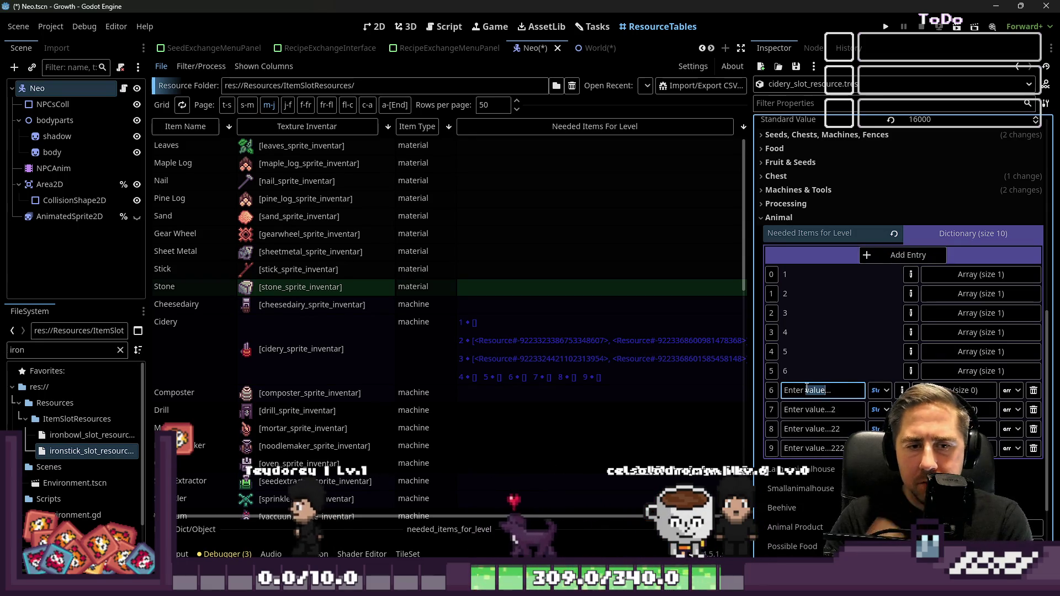
type("7")
left_click(833, 410)
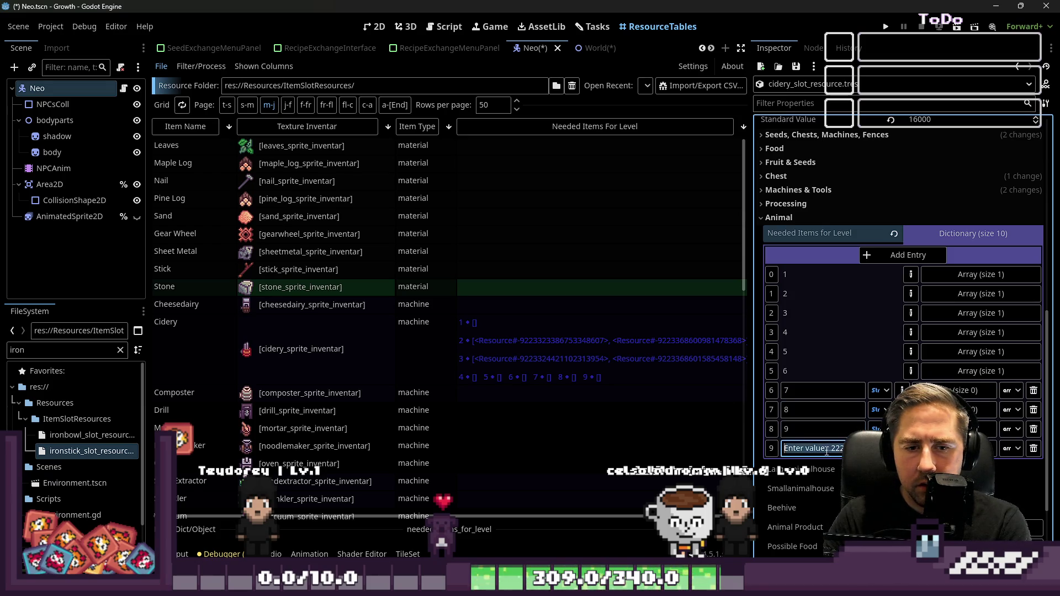
left_click(819, 443)
type("10")
left_click(899, 390)
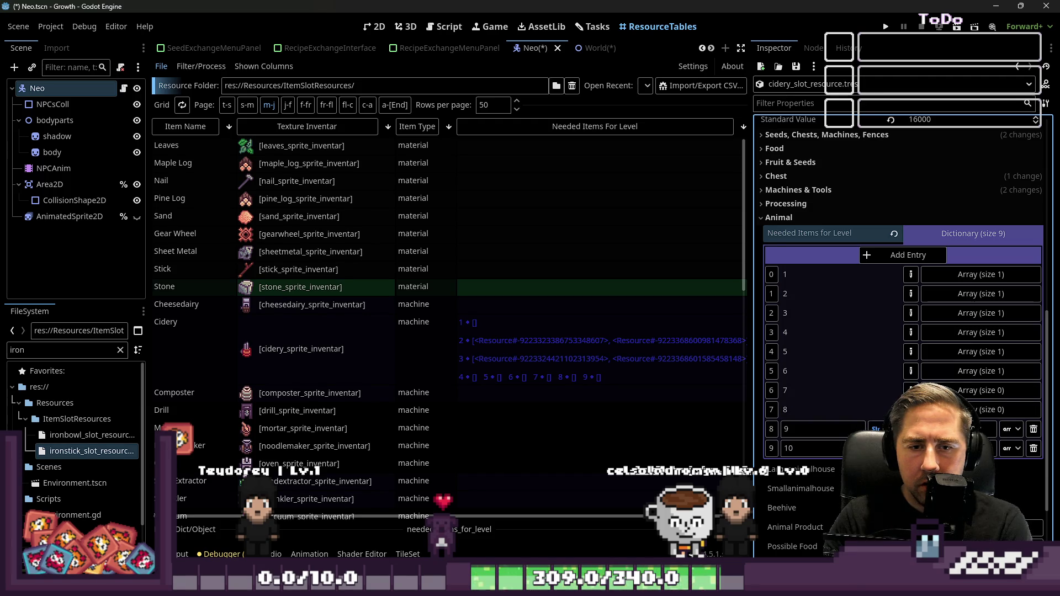
left_click(888, 360)
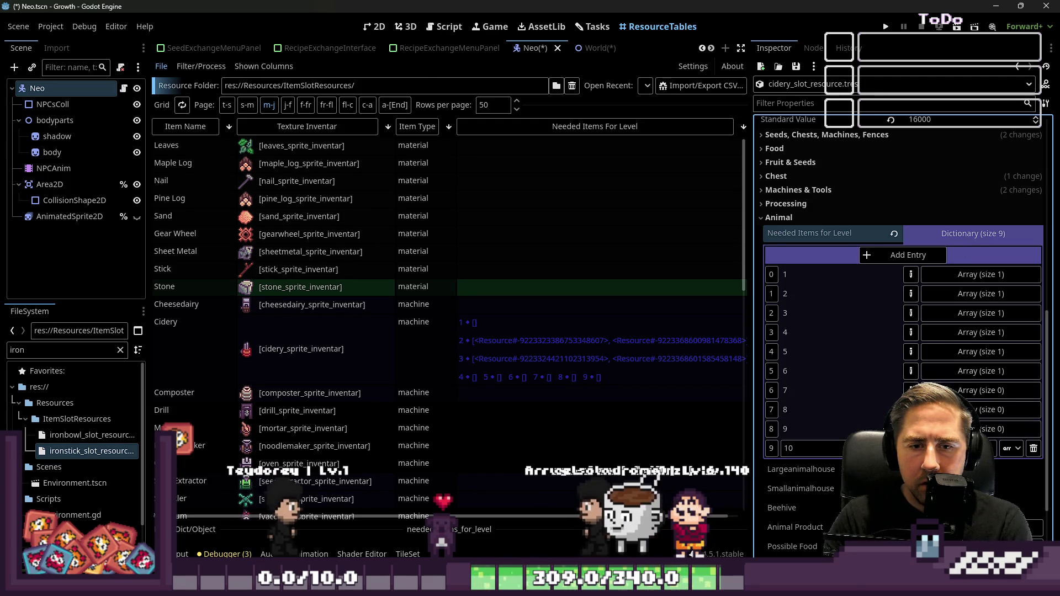
- Refresh the Needed Items for Level dictionary and add a new entry for level 10
left_click(952, 237)
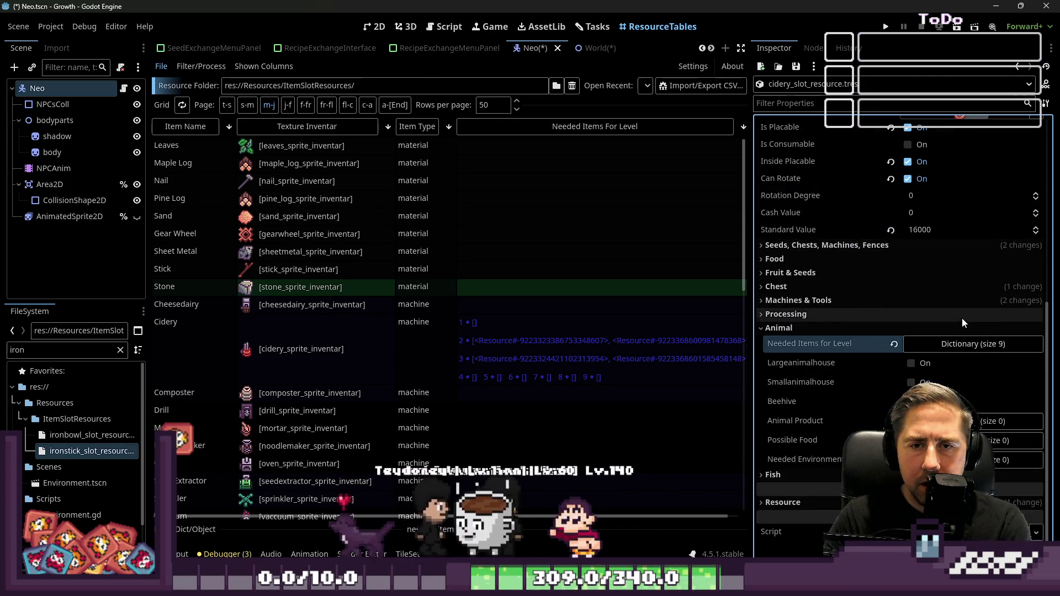
left_click(965, 346)
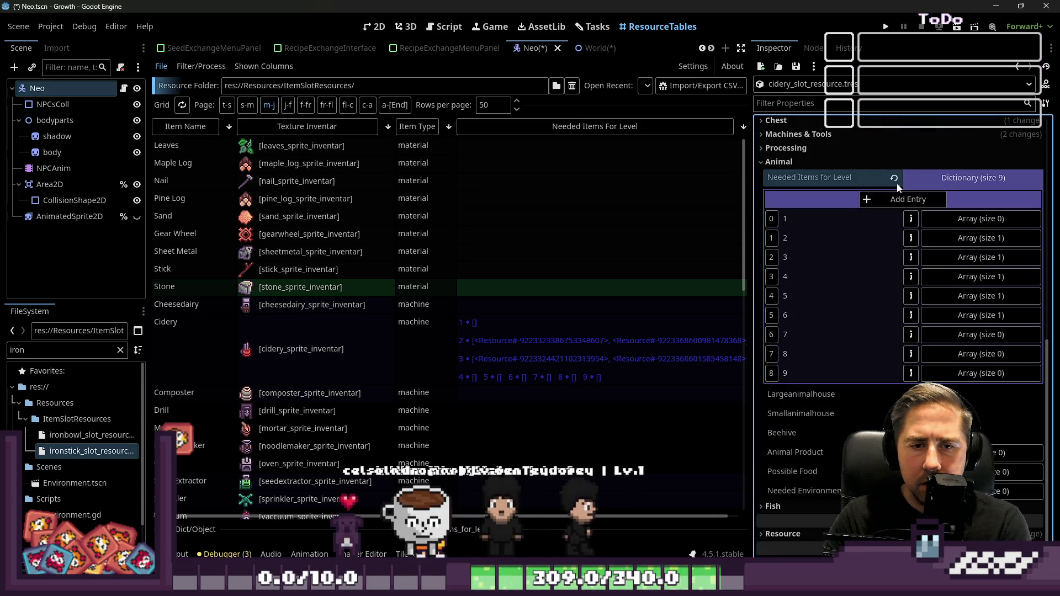
left_click(905, 199)
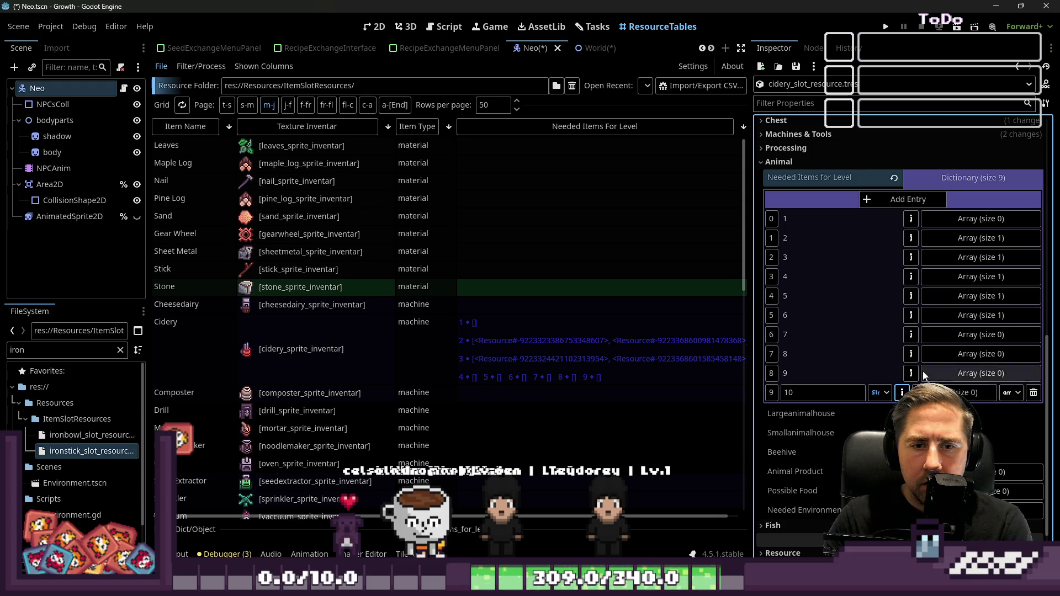
left_click(941, 183)
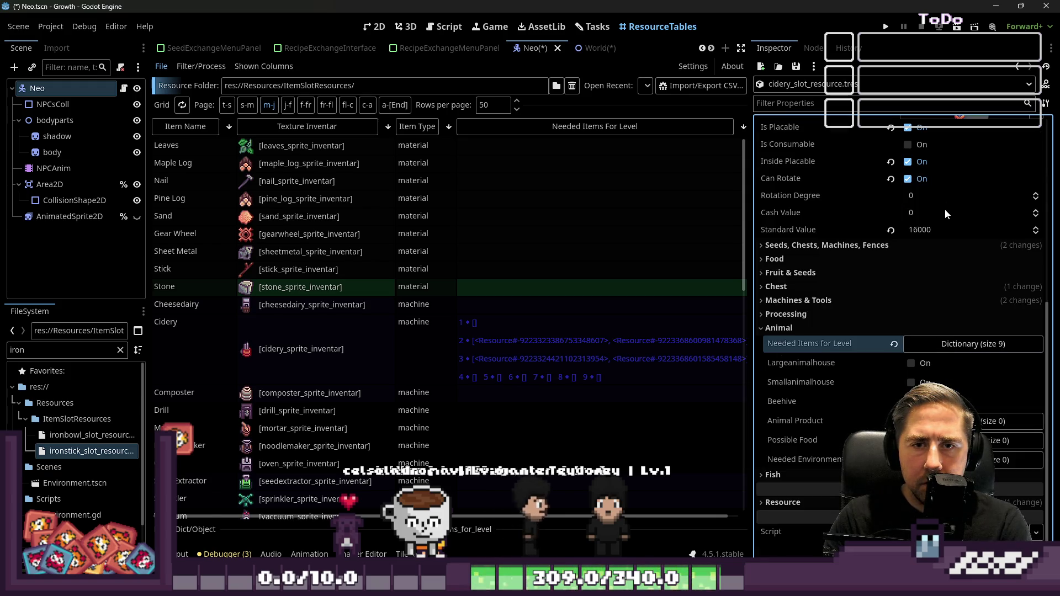
left_click(950, 342)
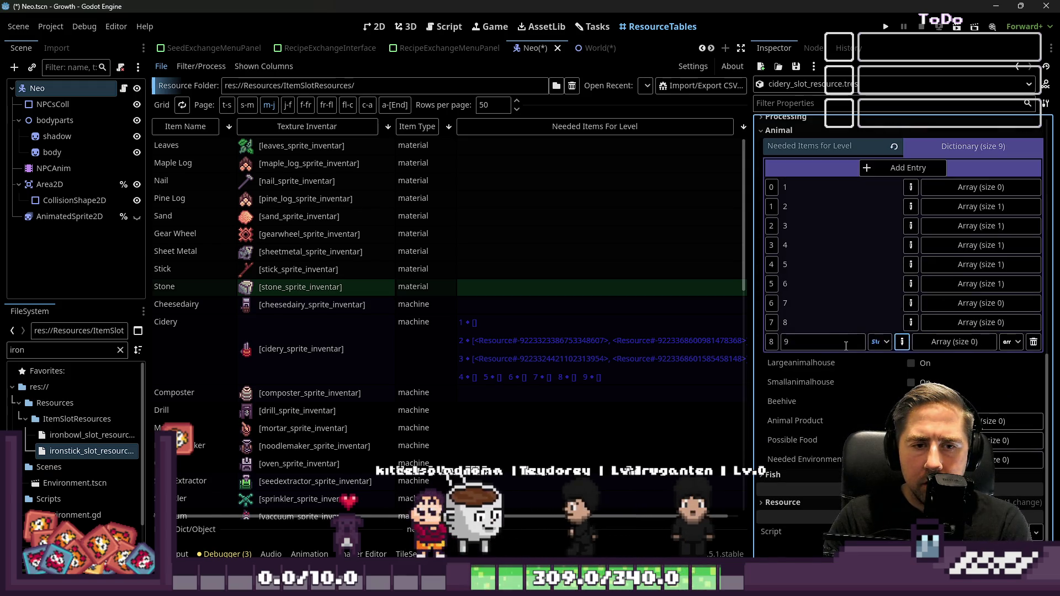
left_click(901, 342)
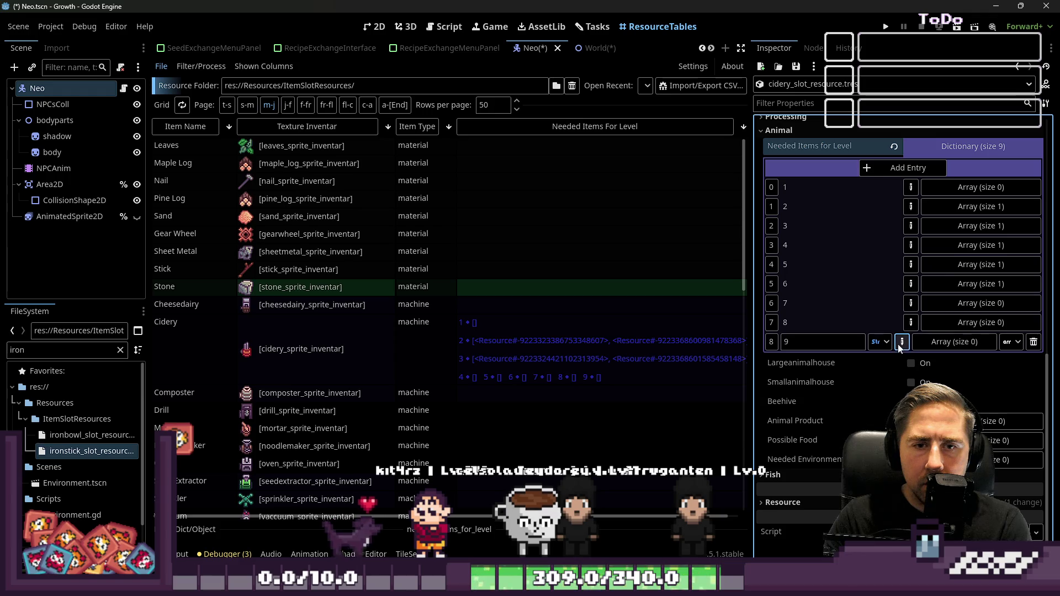
left_click(893, 169)
type("101010")
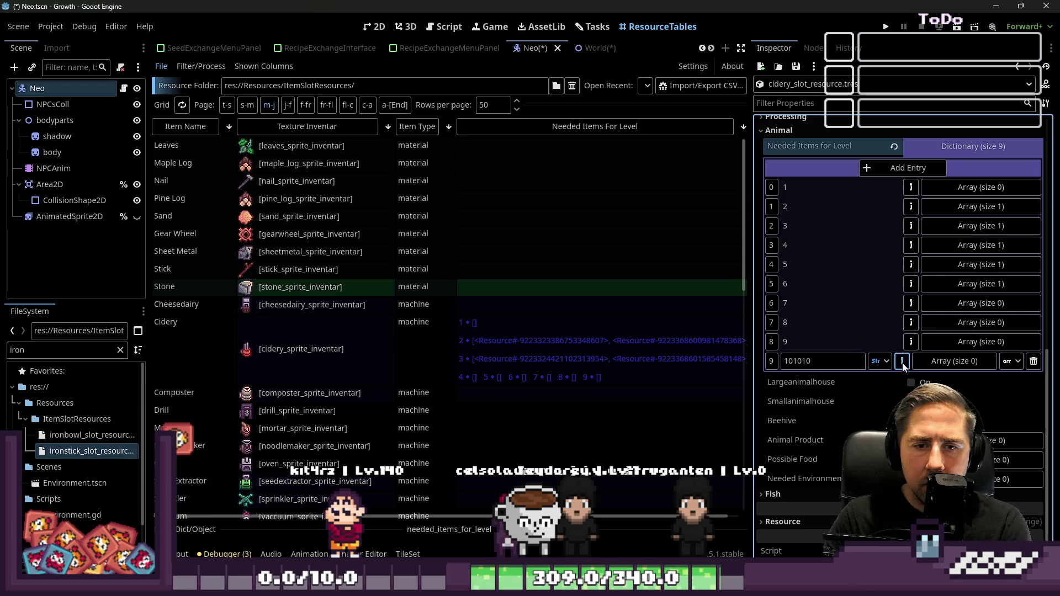
- Make the new entry's key an int and correct it to 10
left_click(885, 364)
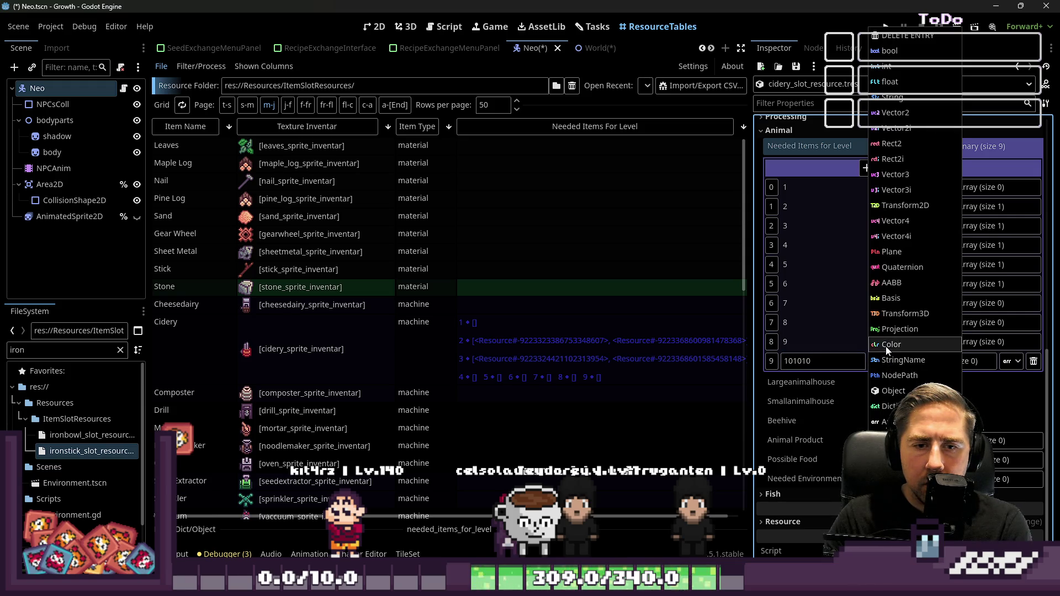
left_click(873, 69)
key("BackSpace")
key("BackSpace")
key("BackSpace")
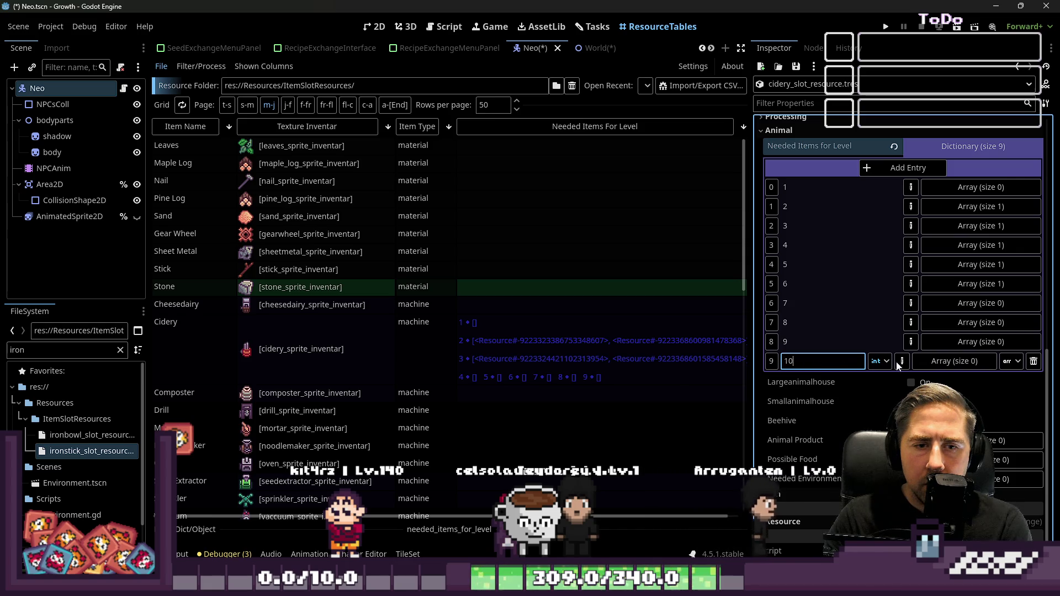
left_click(877, 360)
left_click(873, 252)
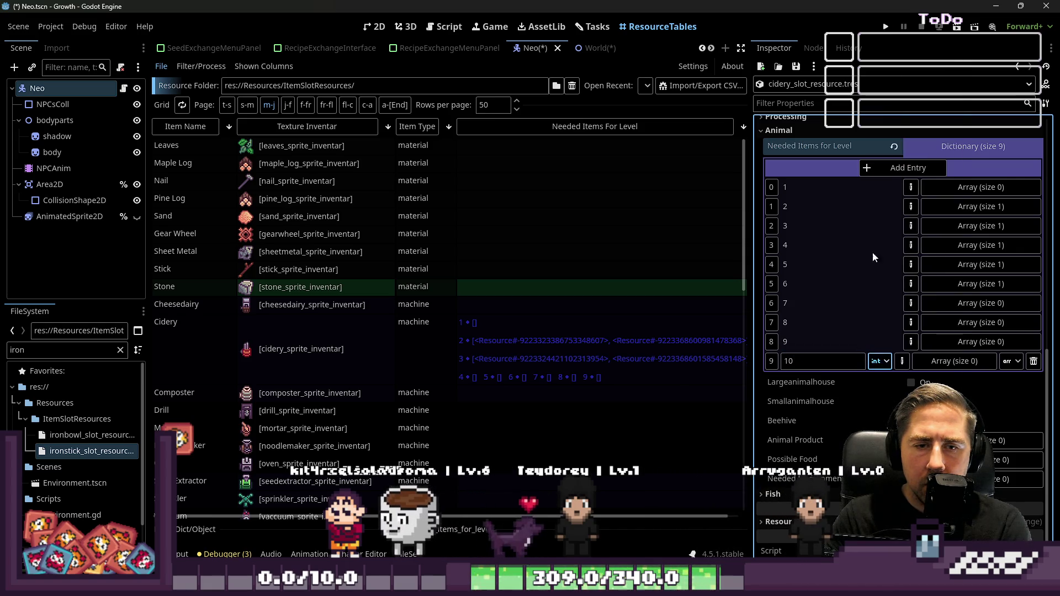
- Add another blank entry and select its placeholder key, keeping the key type unchanged
left_click(908, 168)
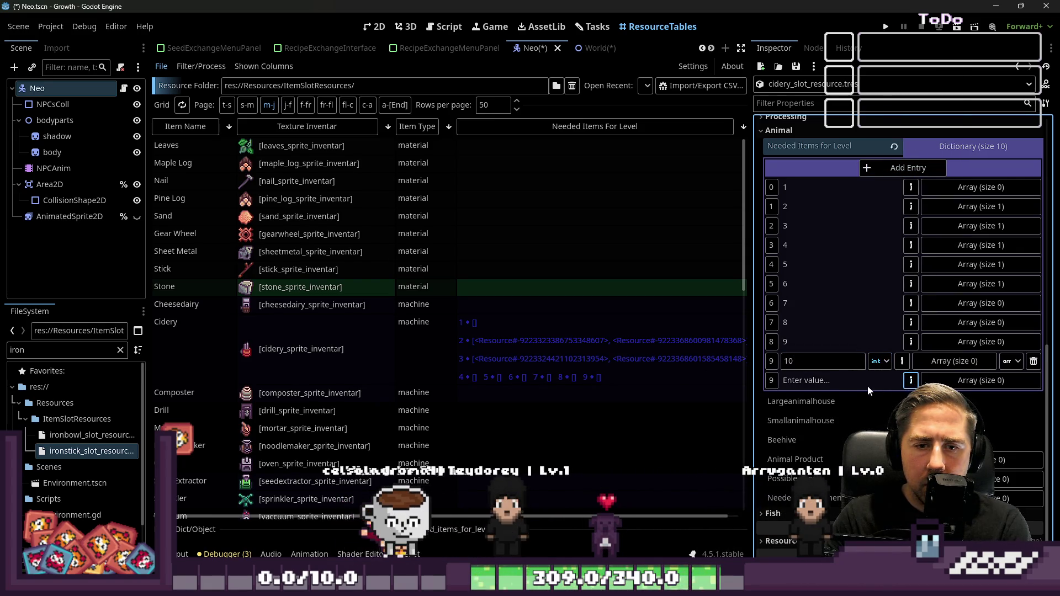
left_click(911, 361)
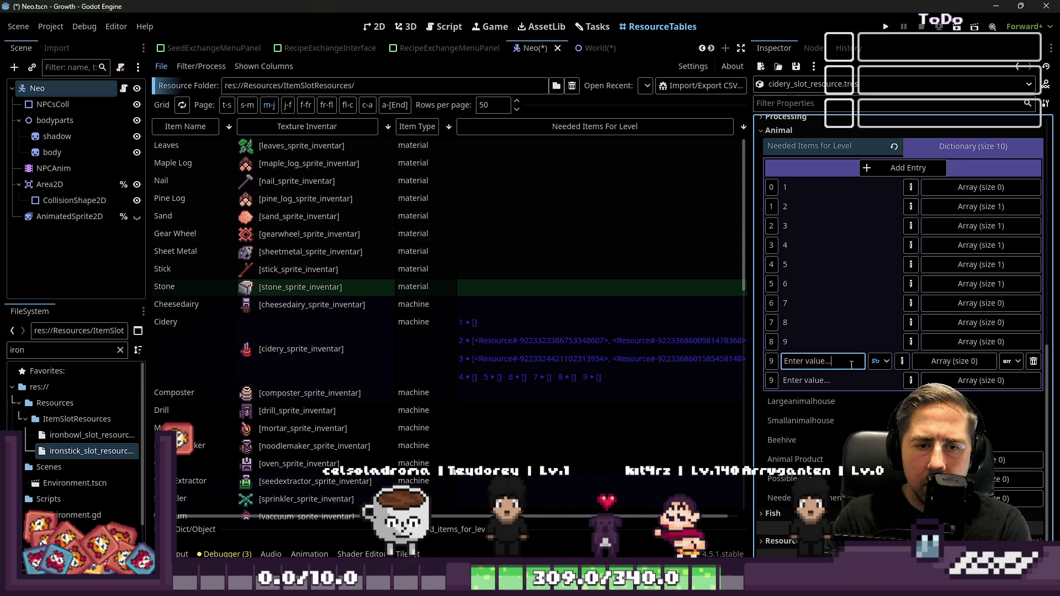
triple_click(851, 365)
type("10")
left_click(881, 363)
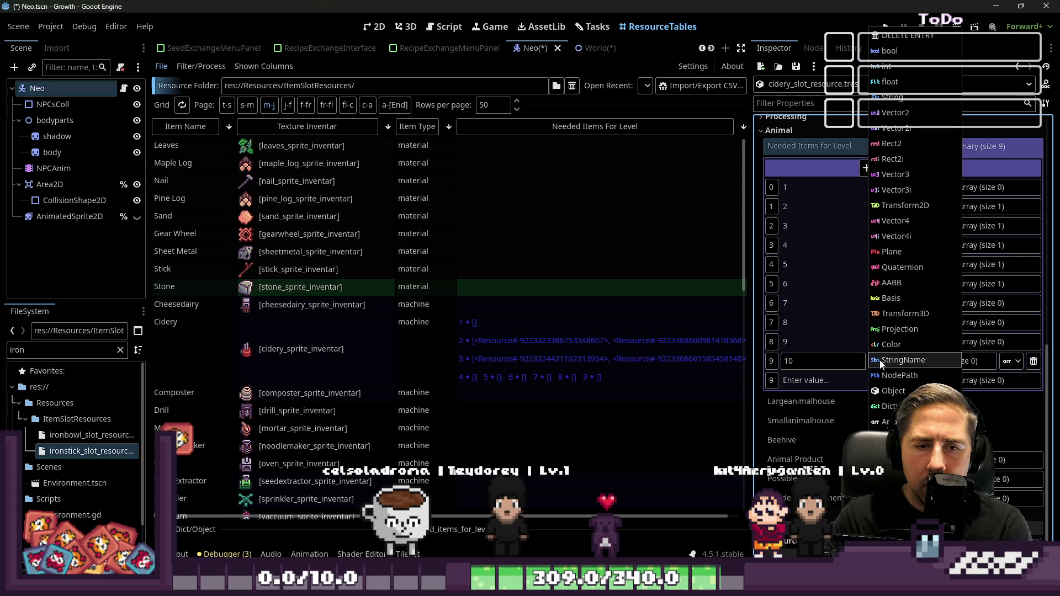
left_click(857, 370)
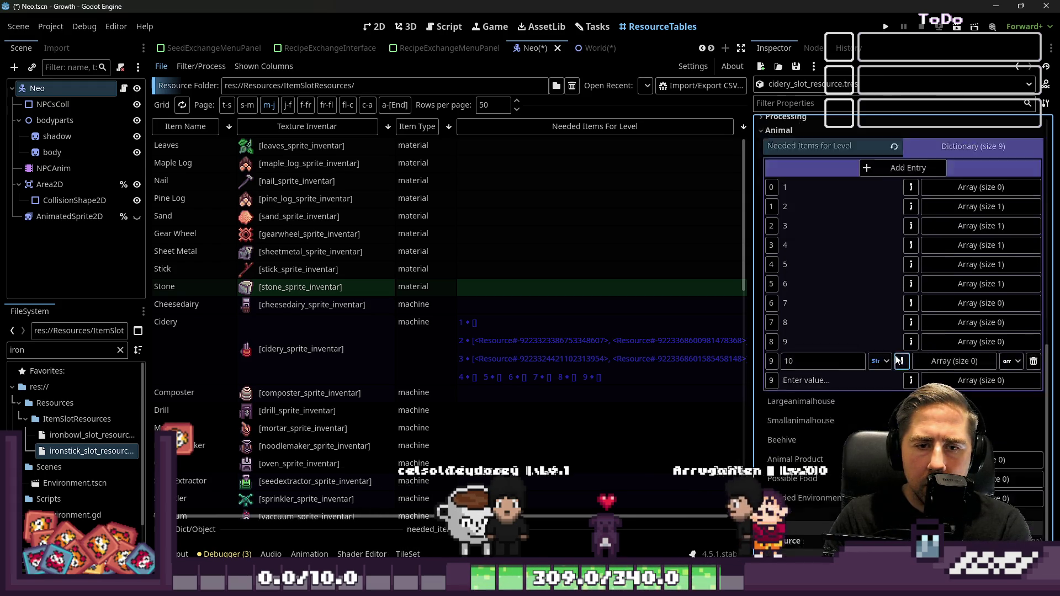
- Set the key-10 entry's value type to Array and add an element to it
scroll(921, 357, "down", 1)
left_click(881, 323)
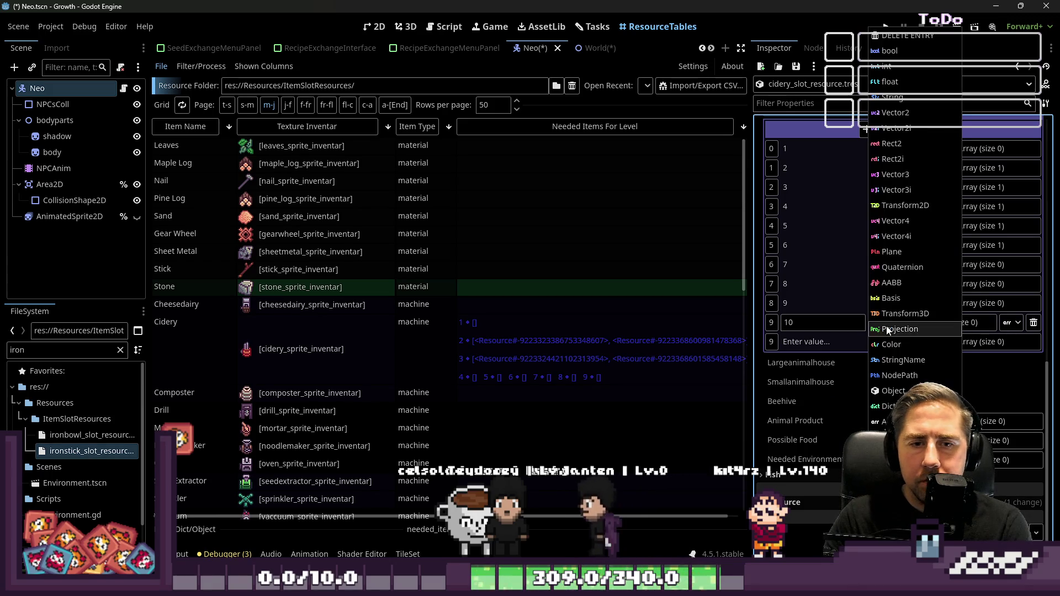
left_click(816, 321)
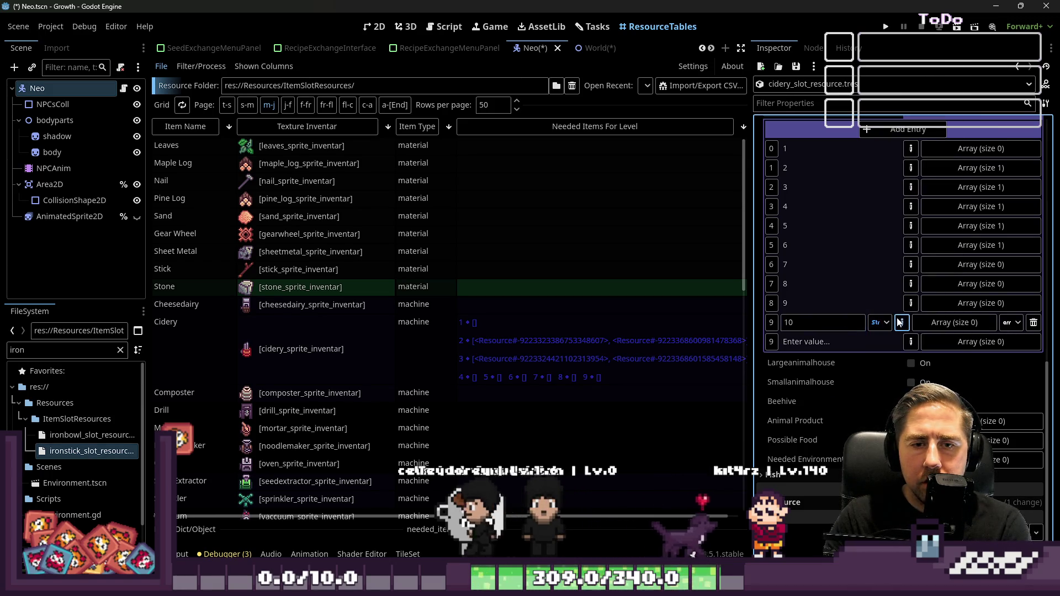
left_click(927, 321)
left_click(902, 340)
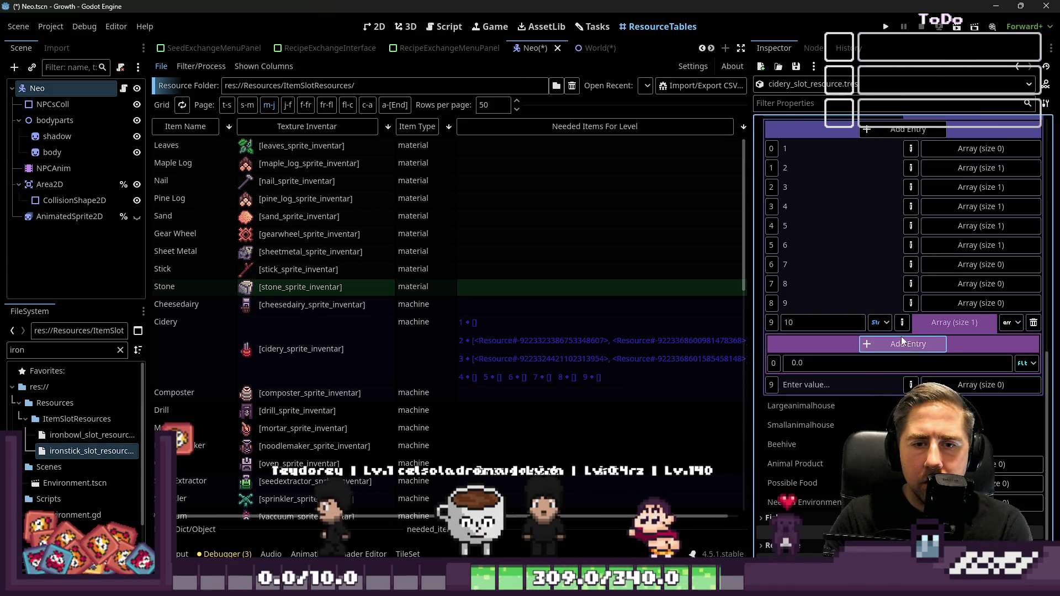
left_click(926, 321)
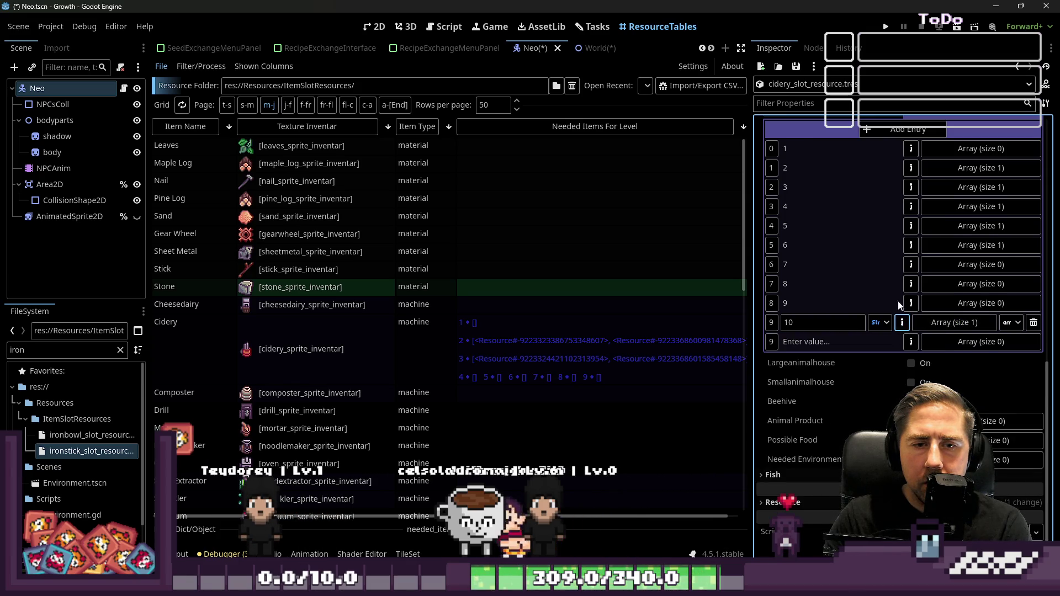
- Collapse and reopen the Animal group and the Needed Items for Level dictionary
scroll(898, 300, "up", 2)
left_click(908, 166)
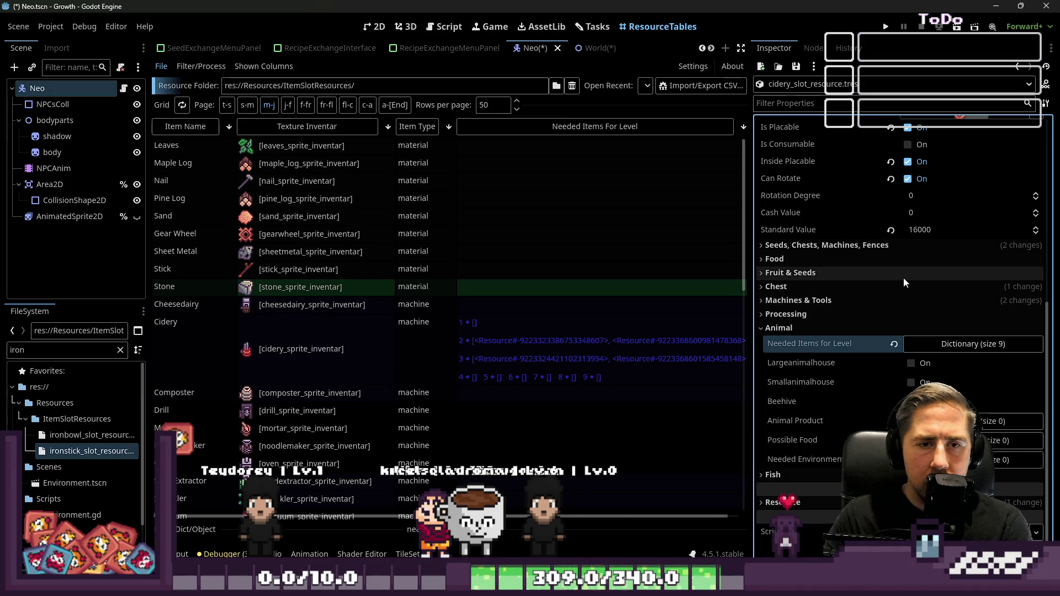
left_click(870, 326)
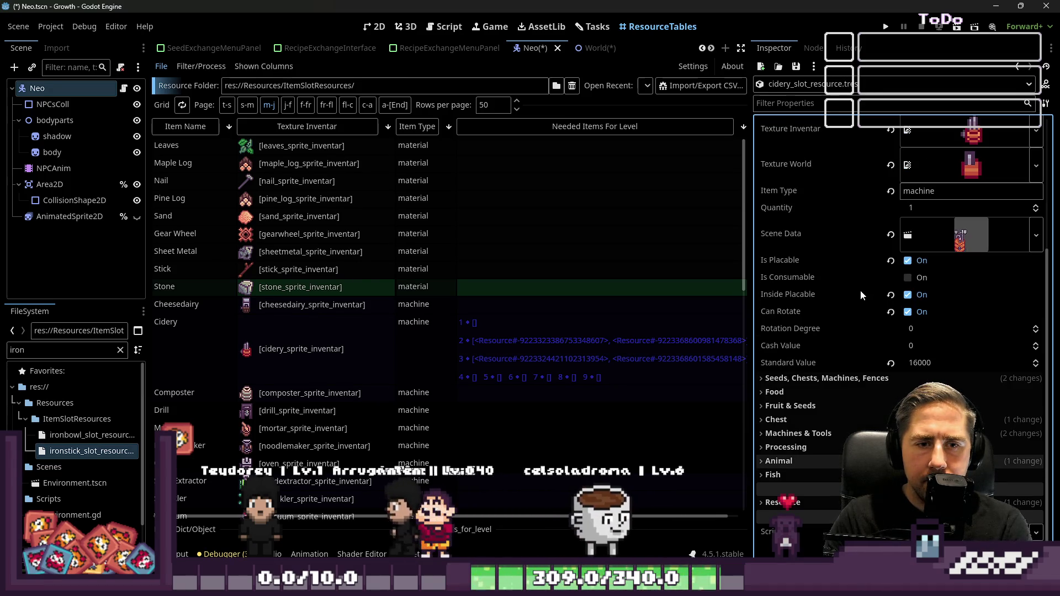
left_click(824, 459)
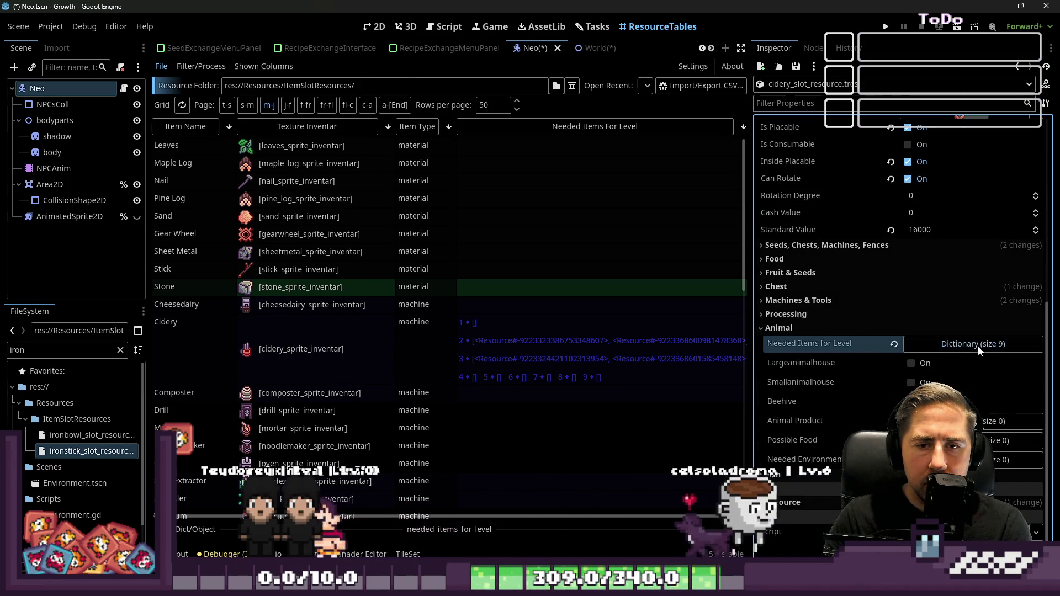
left_click(908, 339)
- Start one more entry, confirm 10 as its key, and select the Cidery's Needed Items For Level cell
left_click(906, 168)
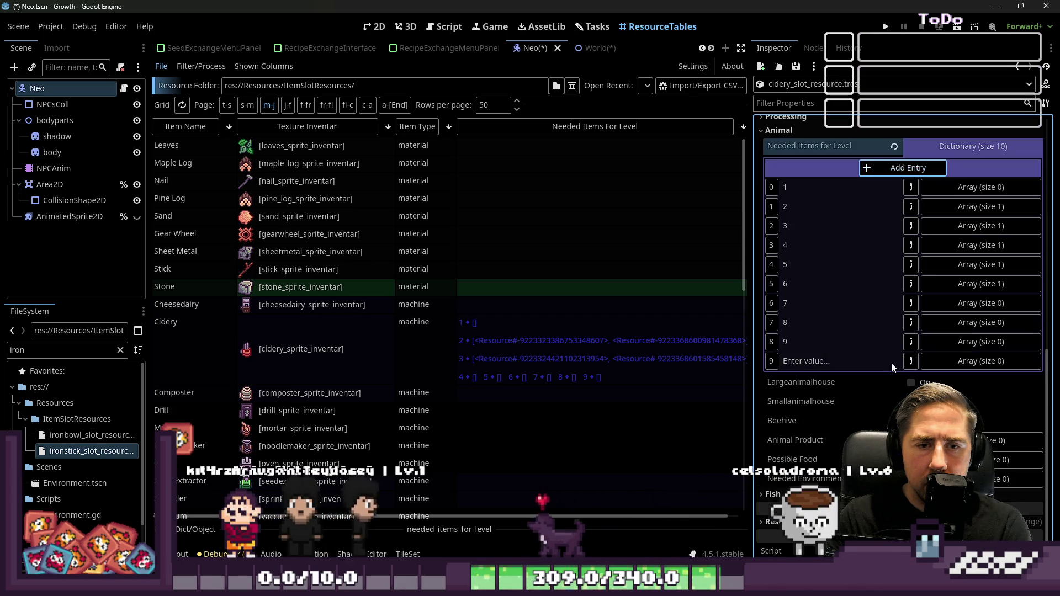
left_click(851, 363)
type("10")
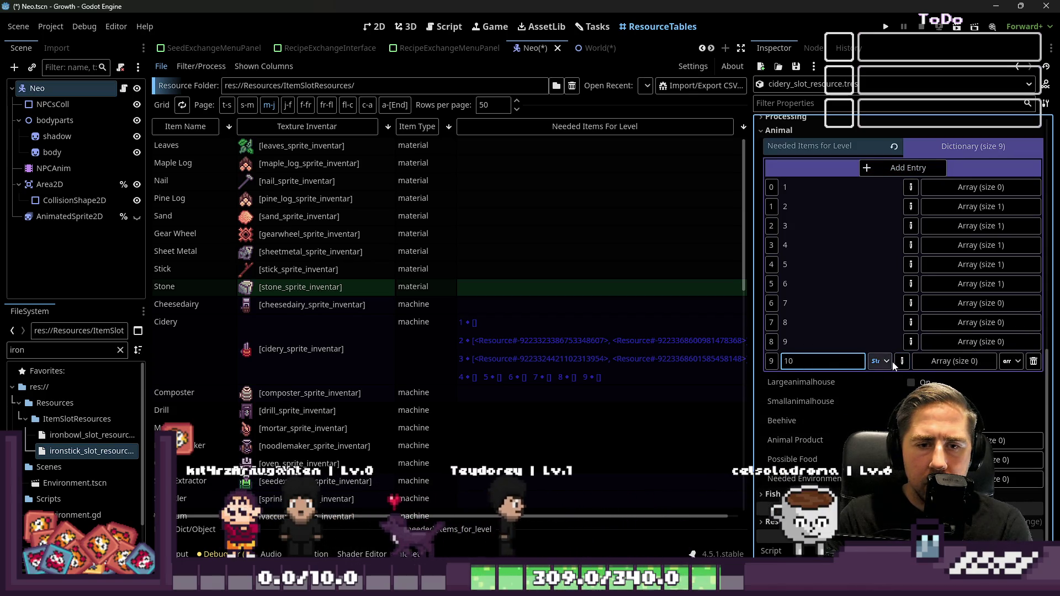
left_click(925, 366)
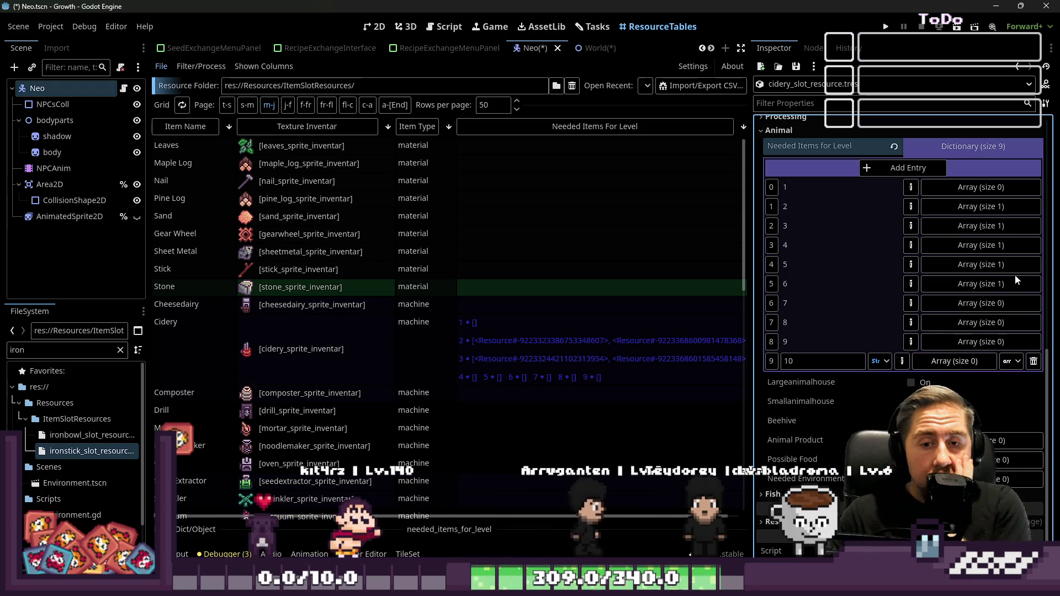
left_click(561, 331)
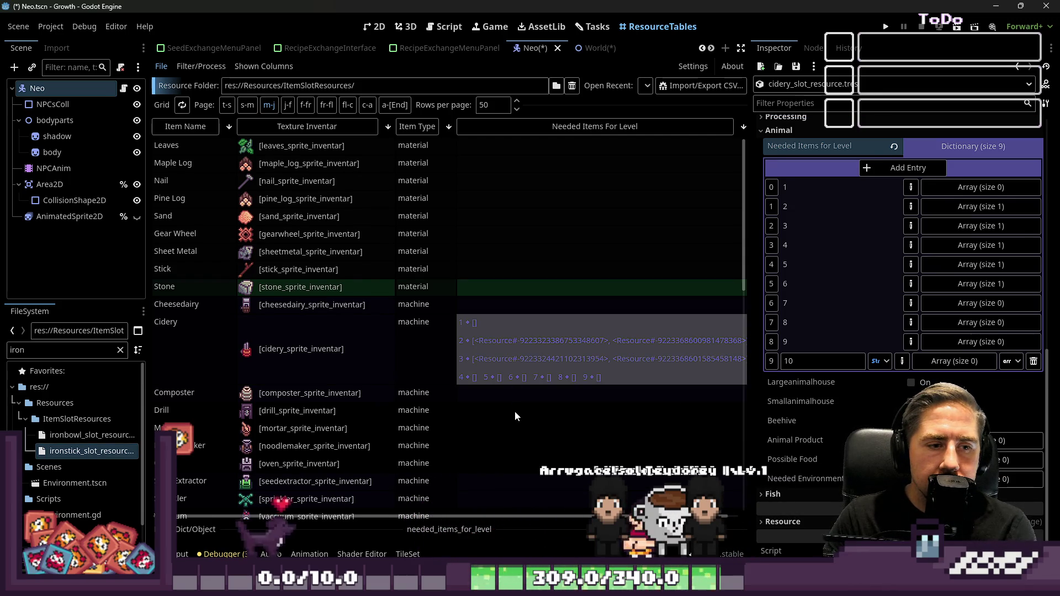
- Load the Cidery's Needed Items For Level into the text editor and enlarge it
left_click(514, 344)
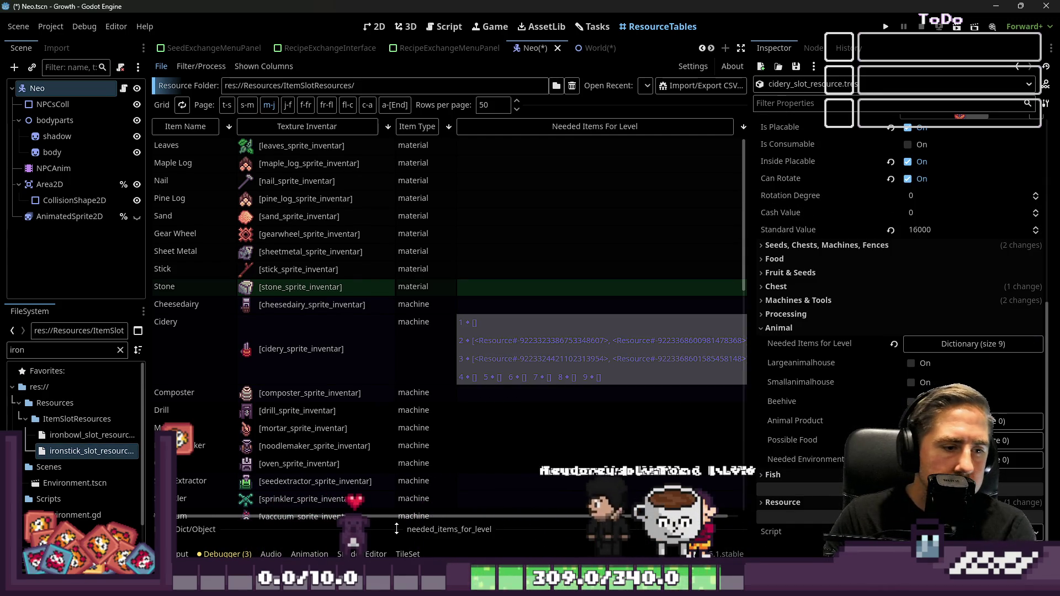
mouse_move(396, 530)
left_mouse_down()
mouse_move(249, 240)
mouse_move(232, 236)
left_mouse_up()
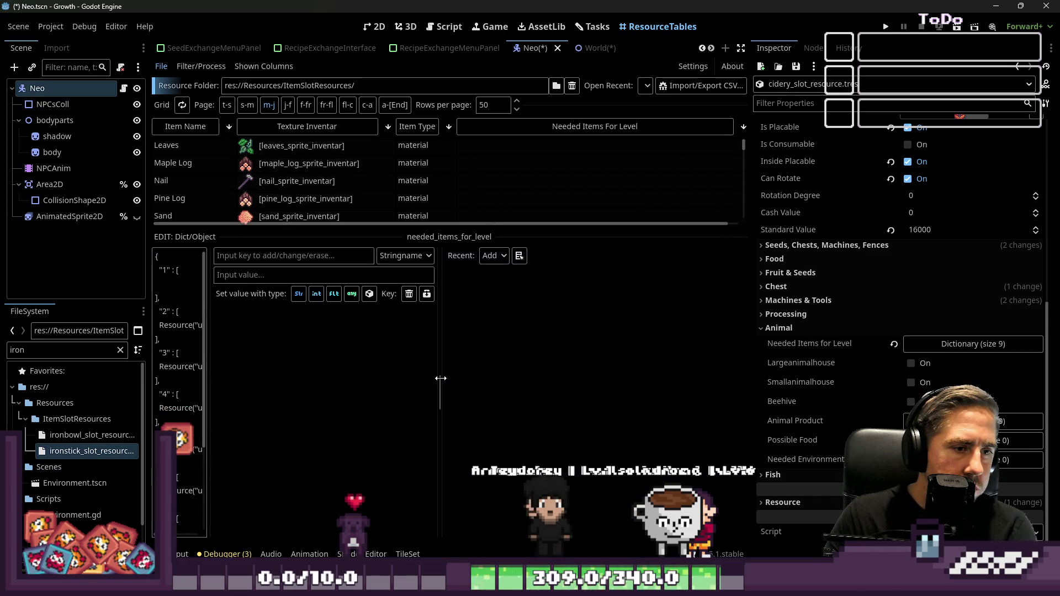
left_click_drag(442, 376, 703, 383)
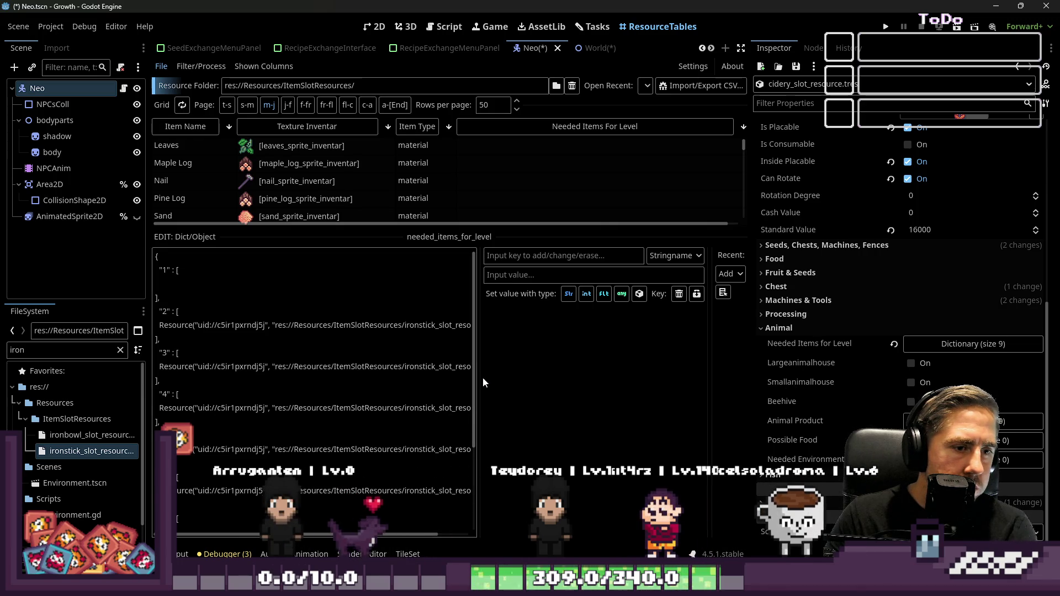
scroll(366, 398, "down", 3)
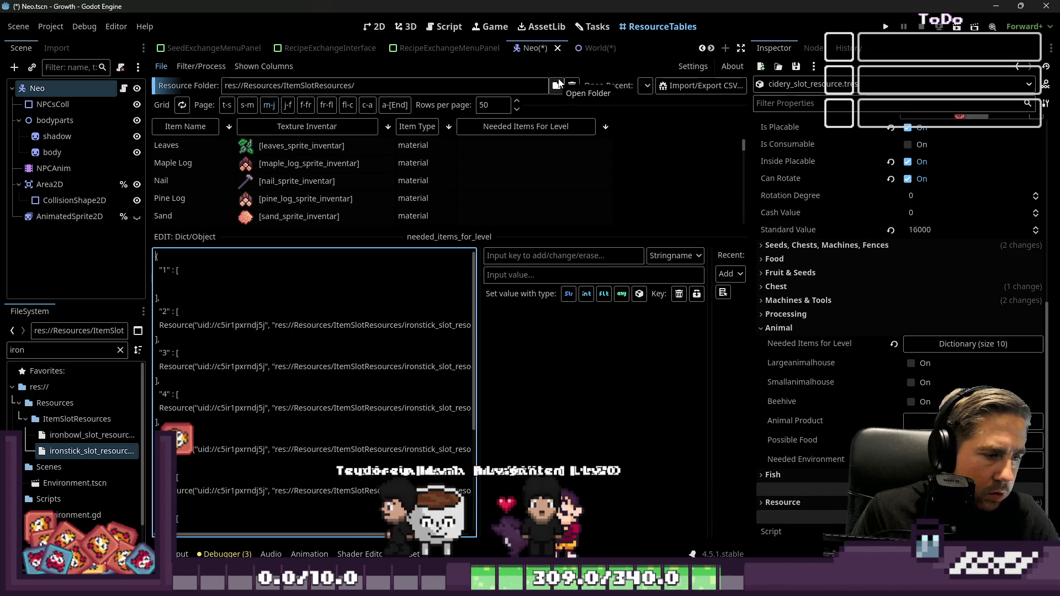
scroll(278, 458, "down", 1)
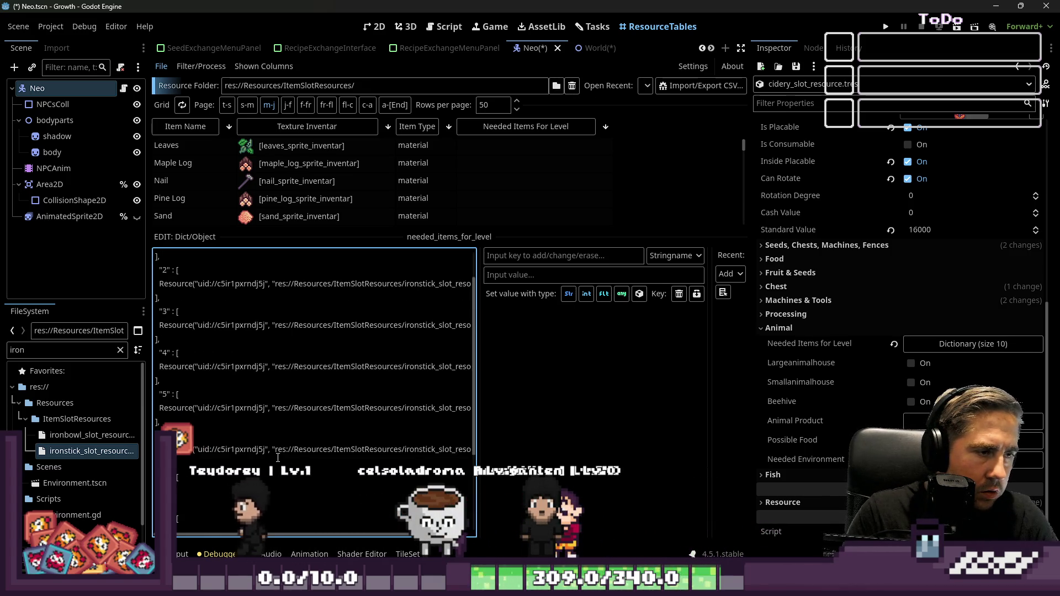
scroll(301, 407, "up", 1)
left_click(287, 285)
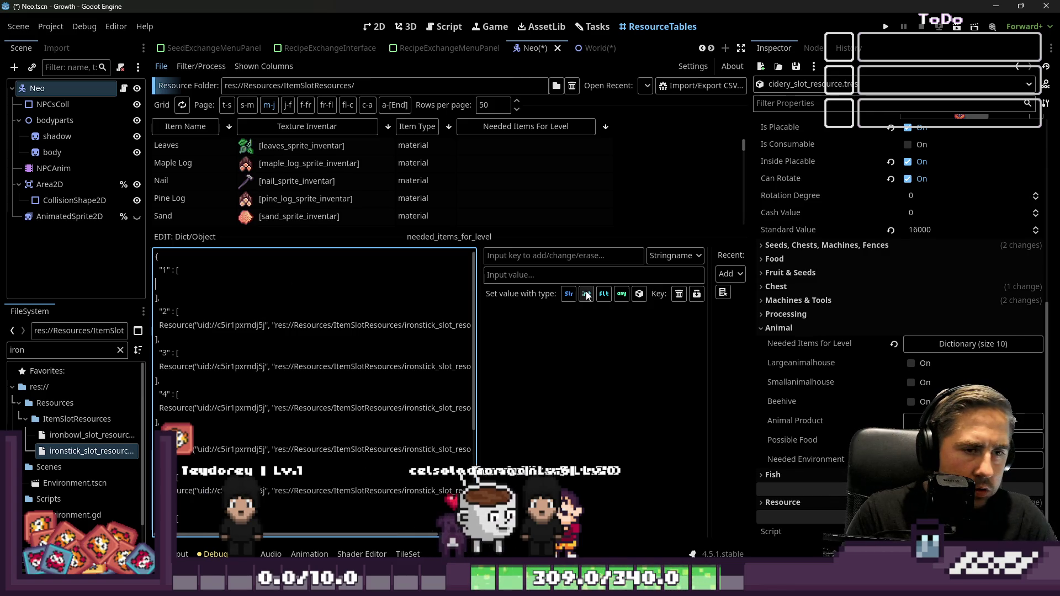
- Shrink the editor and check that the dictionary now holds ten level keys
mouse_move(596, 235)
left_mouse_down()
mouse_move(552, 372)
mouse_move(498, 436)
left_mouse_up()
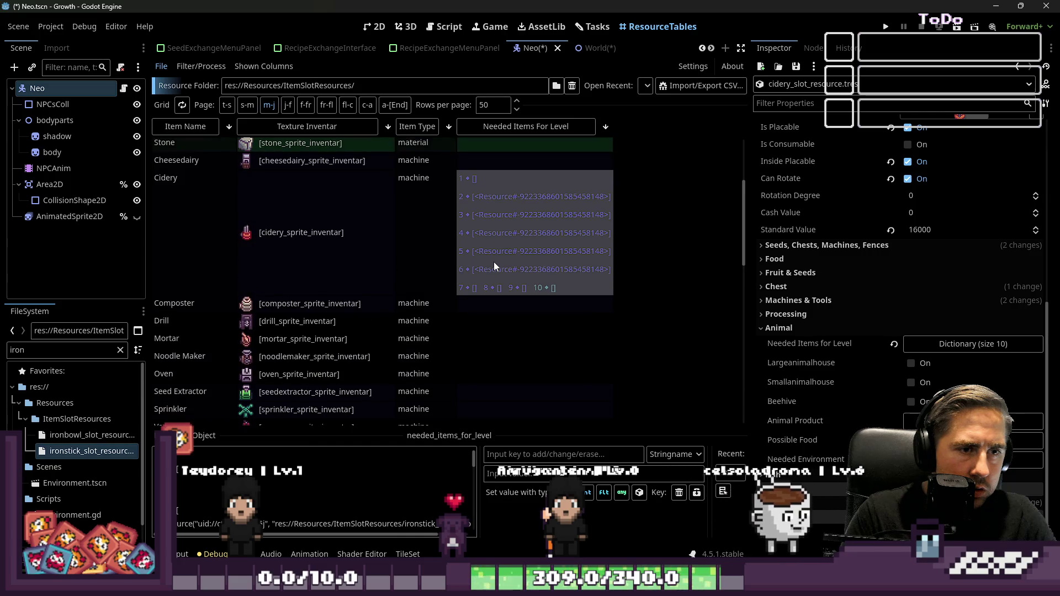
scroll(486, 306, "up", 1)
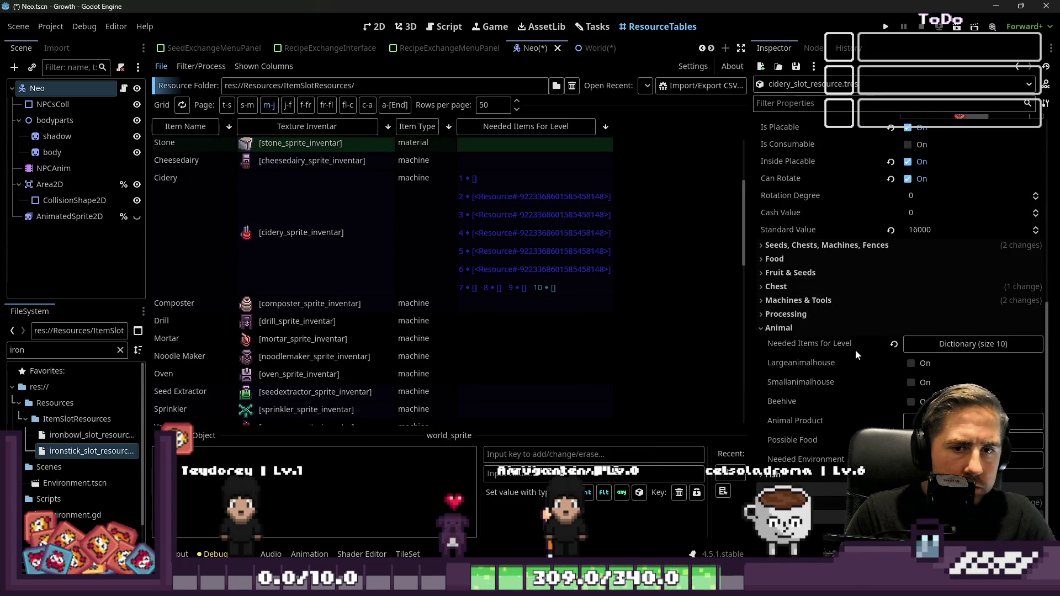
left_click(935, 344)
left_click(935, 343)
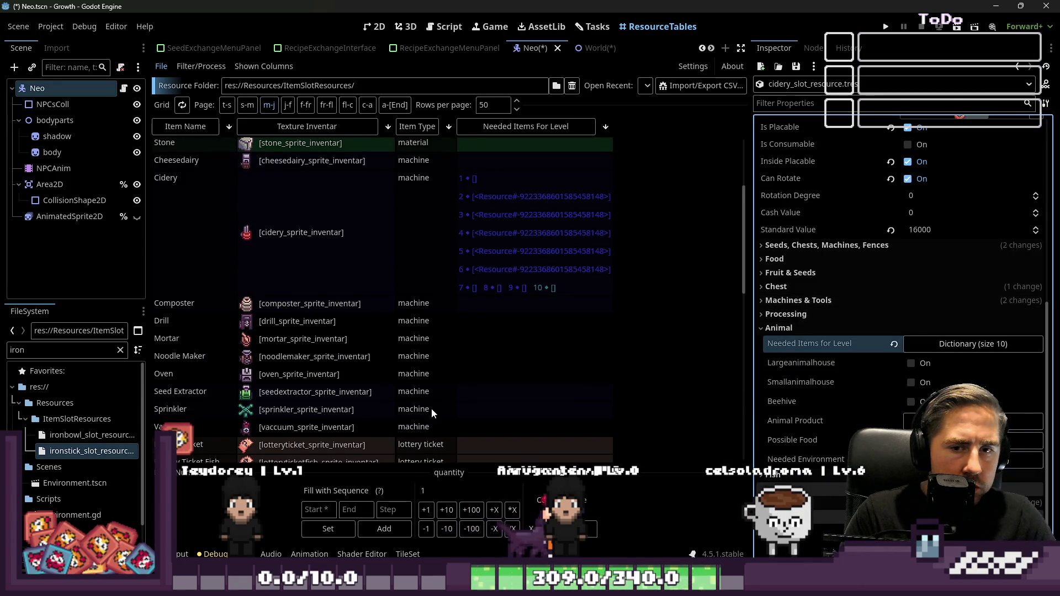
scroll(432, 408, "down", 3)
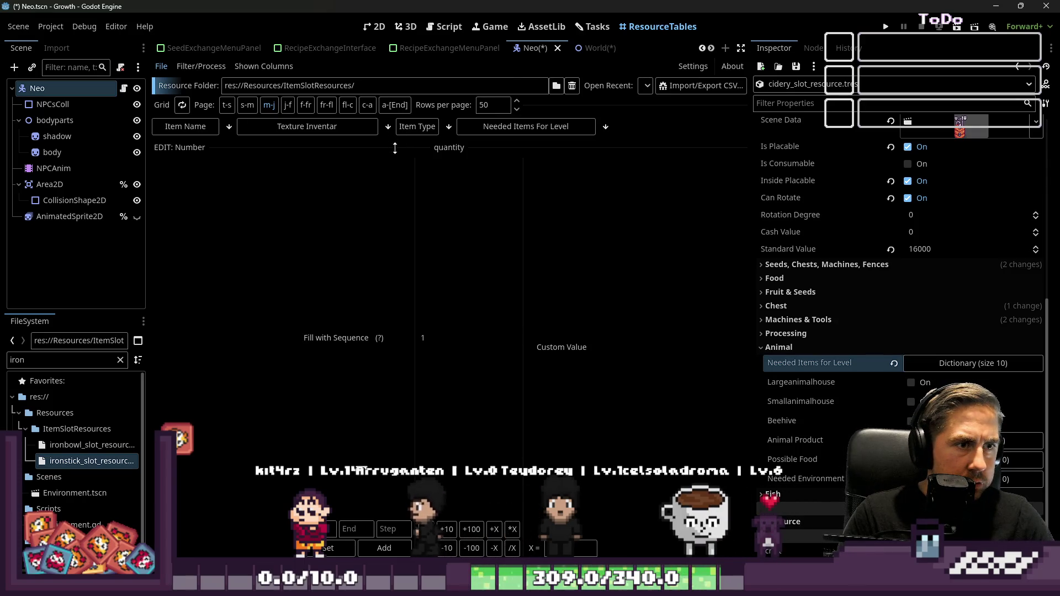
left_click_drag(395, 148, 381, 494)
scroll(469, 395, "up", 3)
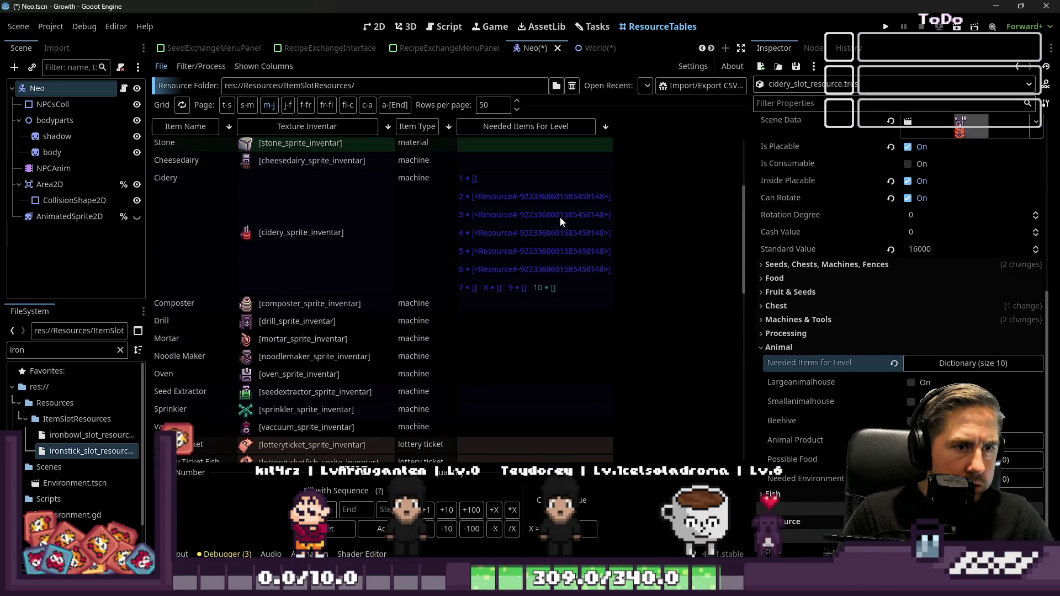
- Reopen the Cidery's dictionary text and multi-select the ironstick resource lines under keys 2–6
left_click(560, 216)
mouse_move(290, 438)
left_mouse_down()
mouse_move(310, 201)
mouse_move(331, 144)
left_mouse_up()
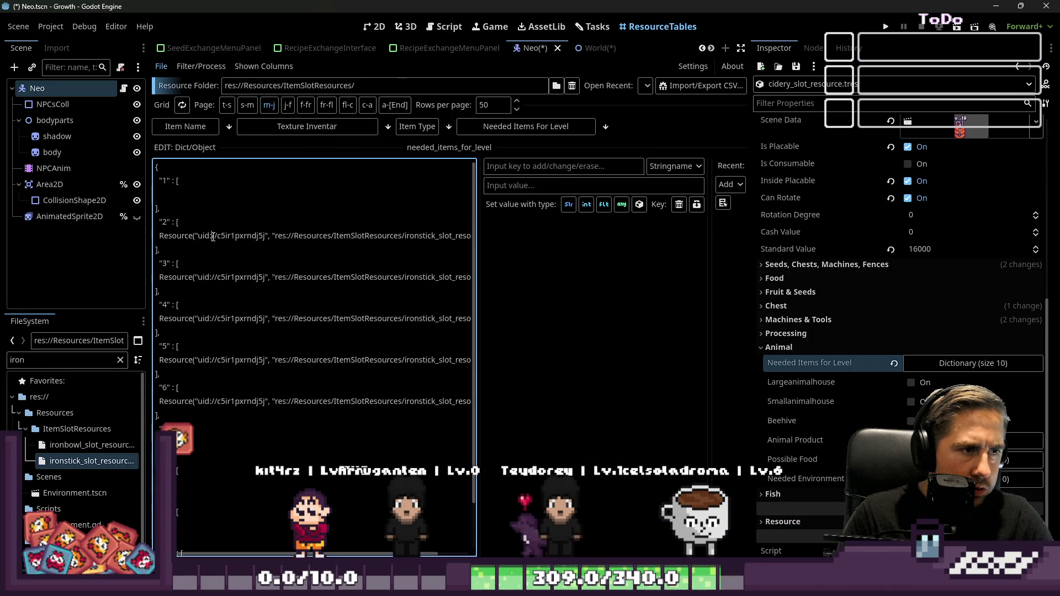
key("shift+Home")
key("shift+End")
key("ctrl+d")
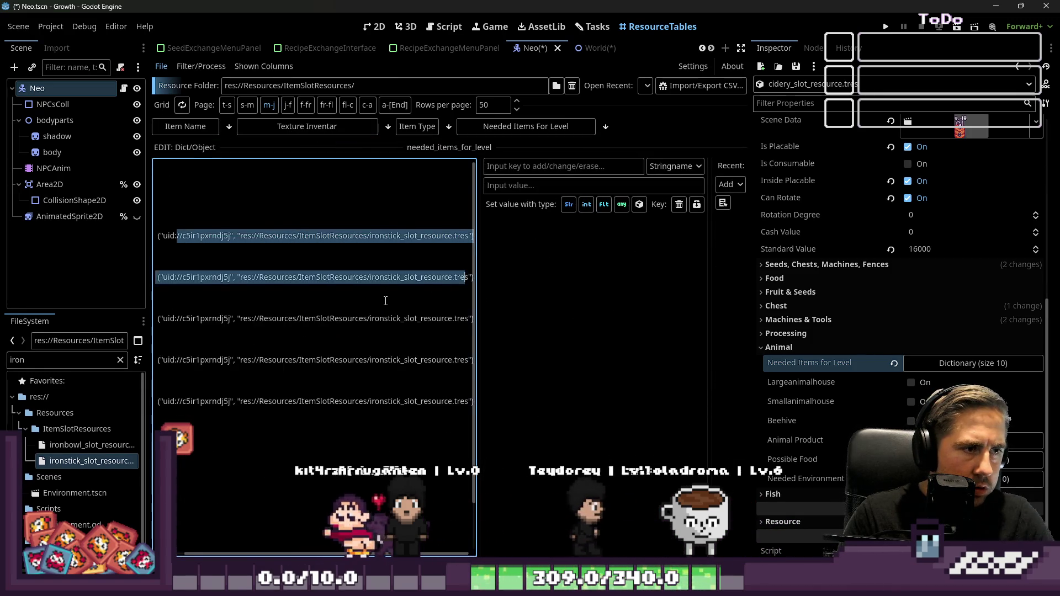
key("ctrl+d")
key("ctrl+d")
key("ctrl+d")
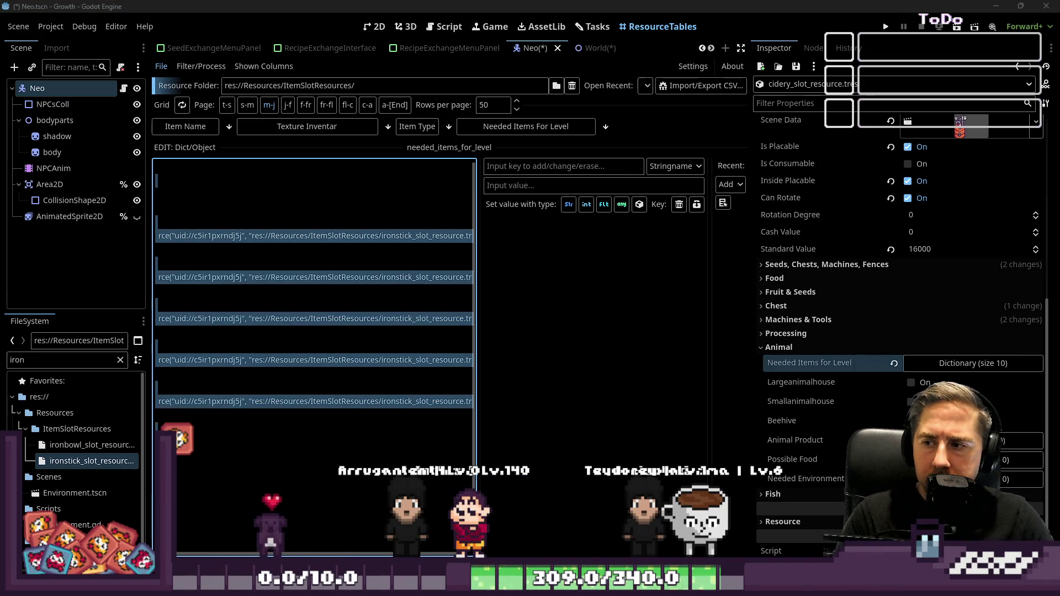
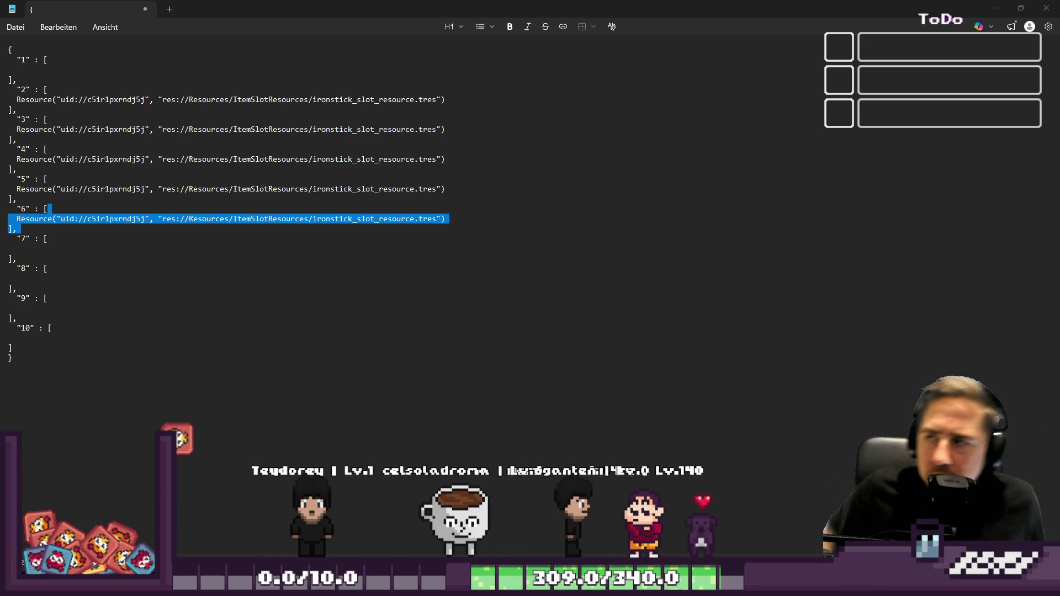
- Paste the level 6 ironstick_slot_resource.tres line under levels 7–10, then select all the dictionary text
left_click(441, 227)
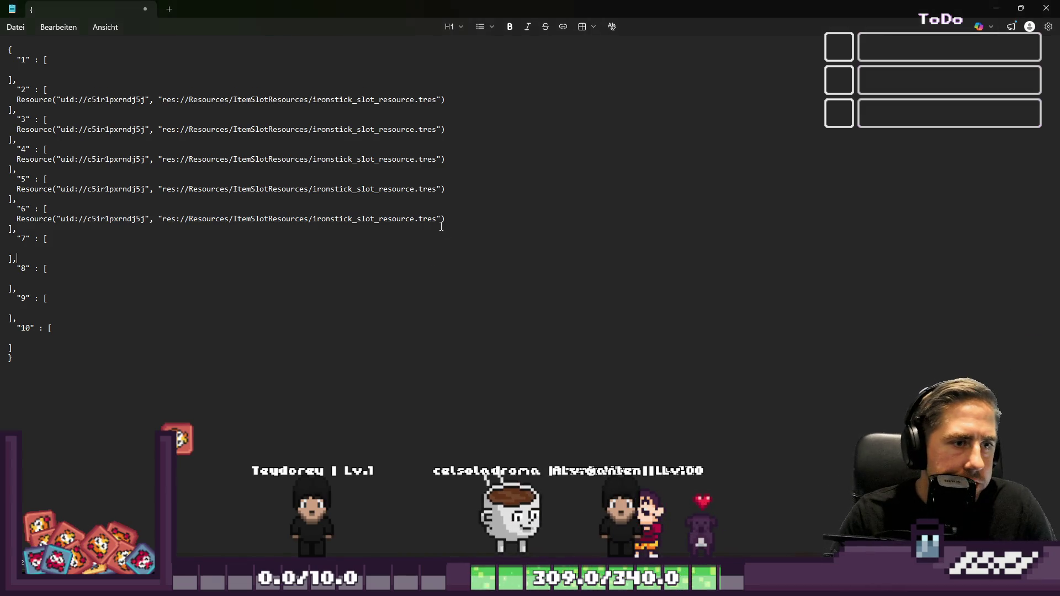
left_click_drag(14, 224, 13, 217)
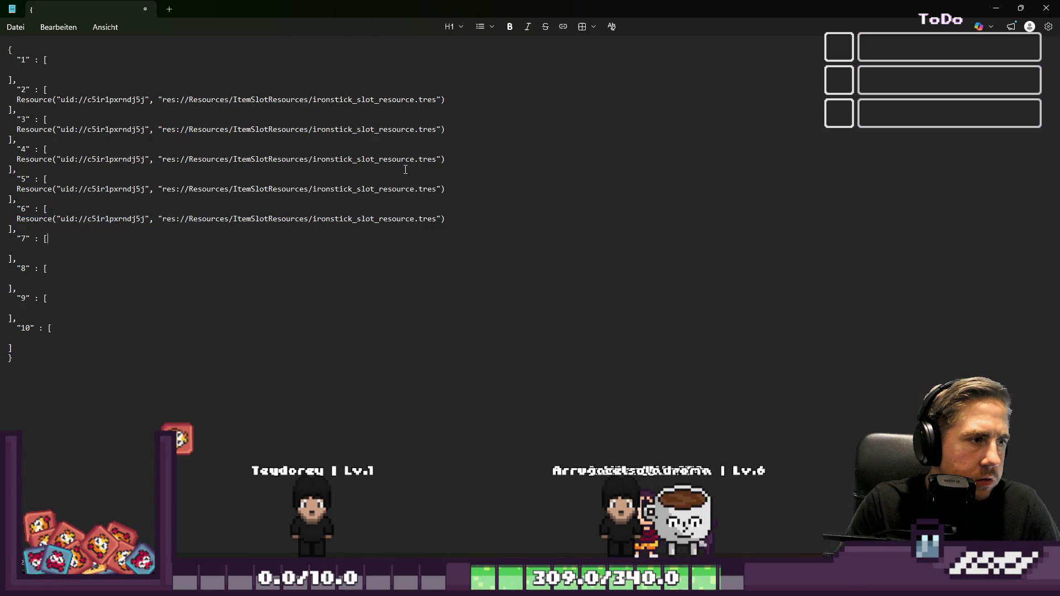
type("Resource(\"uid://c5ir1pxrndj5j\", \"res://Resources/ItemSlotResources/ironstick_slot_resource.tres\") ],")
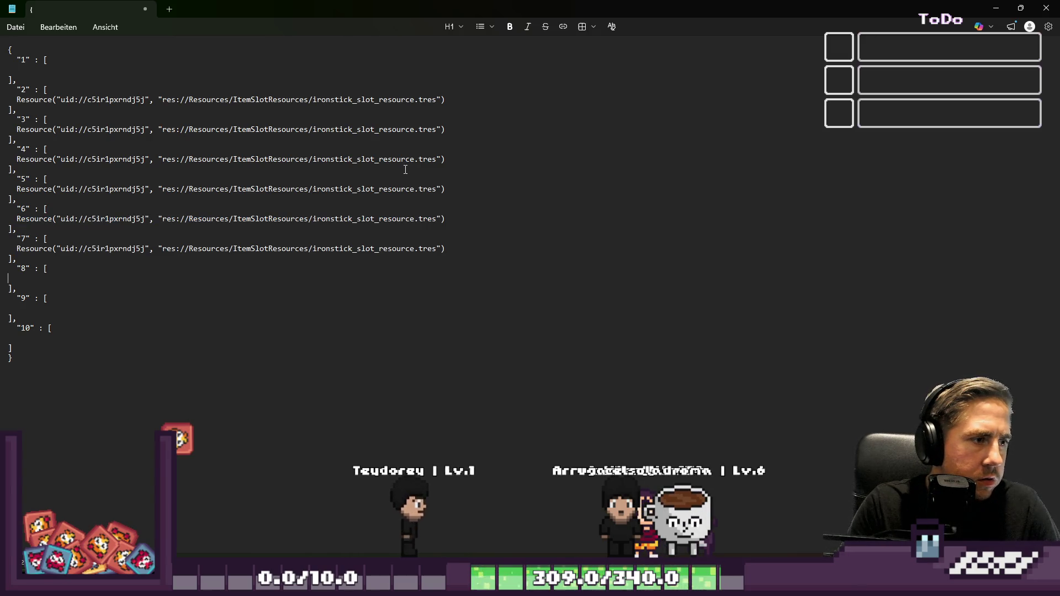
type("Resource(\"uid://c5ir1pxrndj5j\", \"res://Resources/ItemSlotResources/ironstick_slot_resource.tres\")")
type("Resource(\"uid://c5ir1pxrndj5j\", \"res://Resources/ItemSlotResources/ironstick_slot_resource.tres\")")
key("Down")
key("Down")
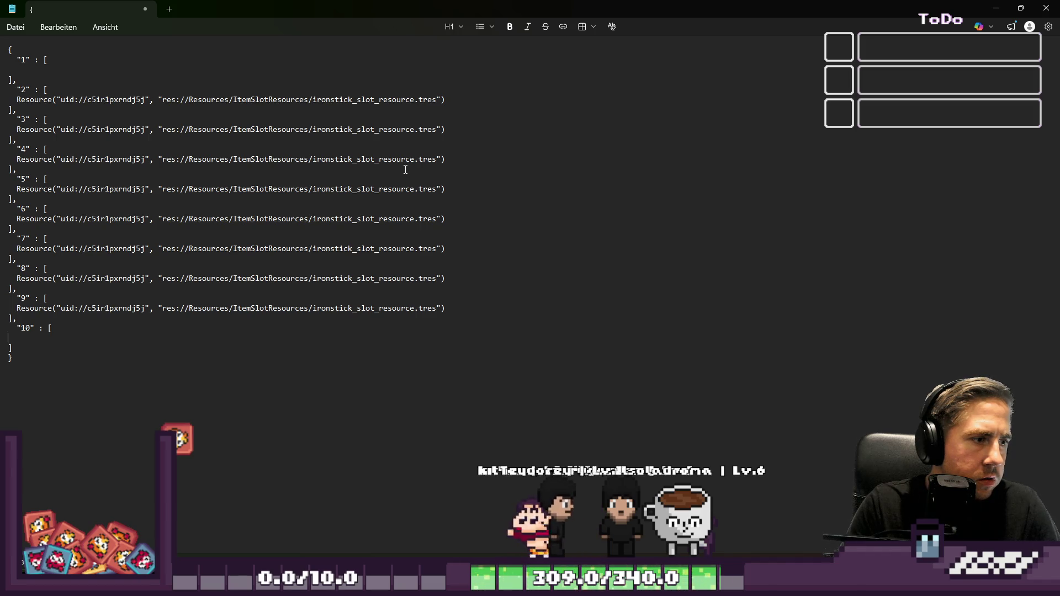
type("Resource(\"uid://c5ir1pxrndj5j\", \"res://Resources/ItemSlotResources/ironstick_slot_resource.tres\")")
key("Down")
key("Down")
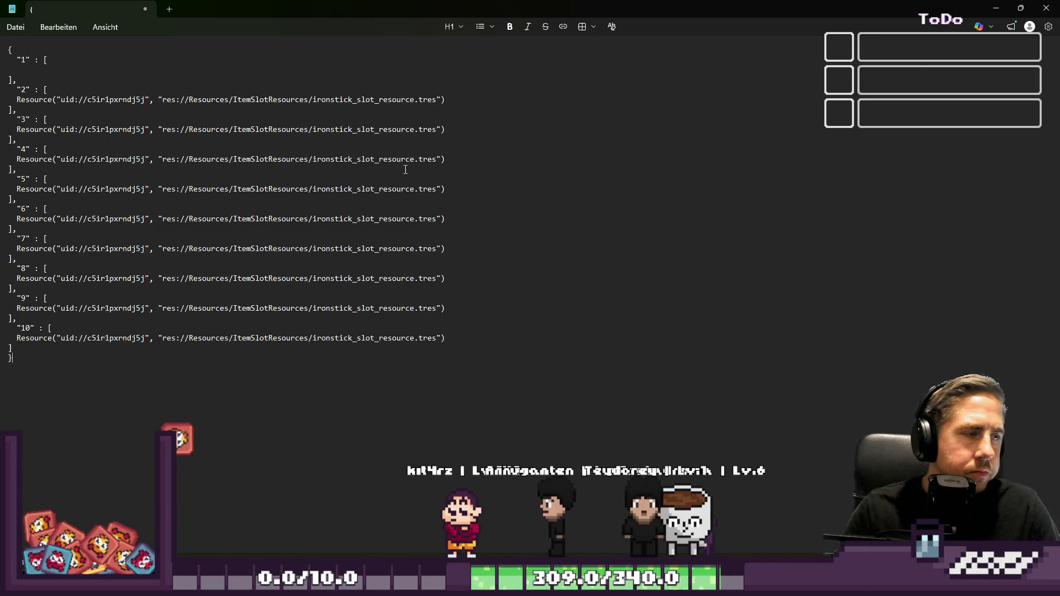
key("ctrl+a")
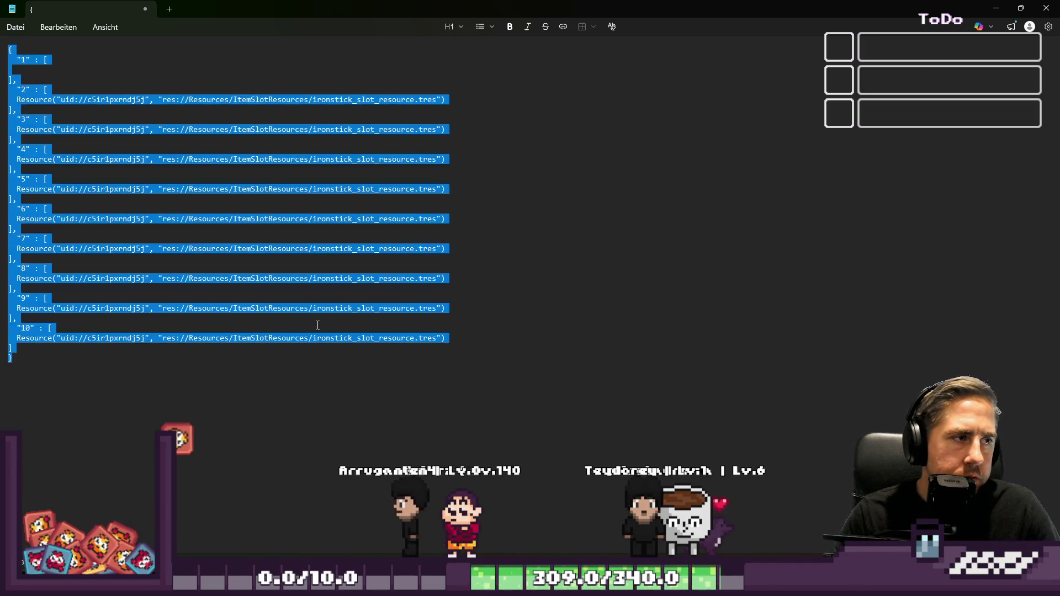
- Back in Godot, enlarge the table and confirm Cidery's Needed Items For Level lists resources for levels 2–10
left_click(998, 13)
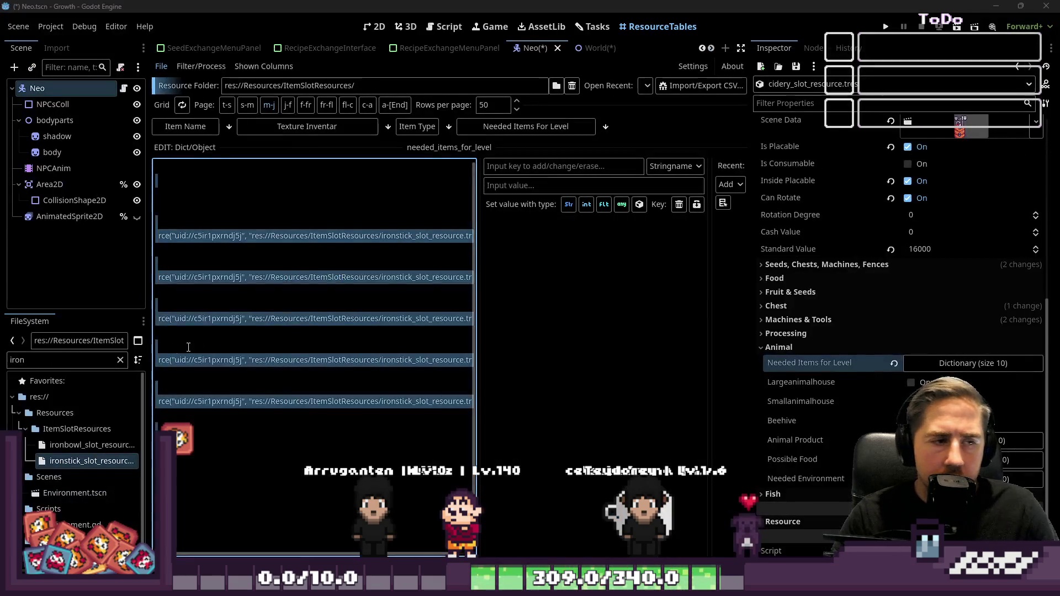
left_click(207, 341)
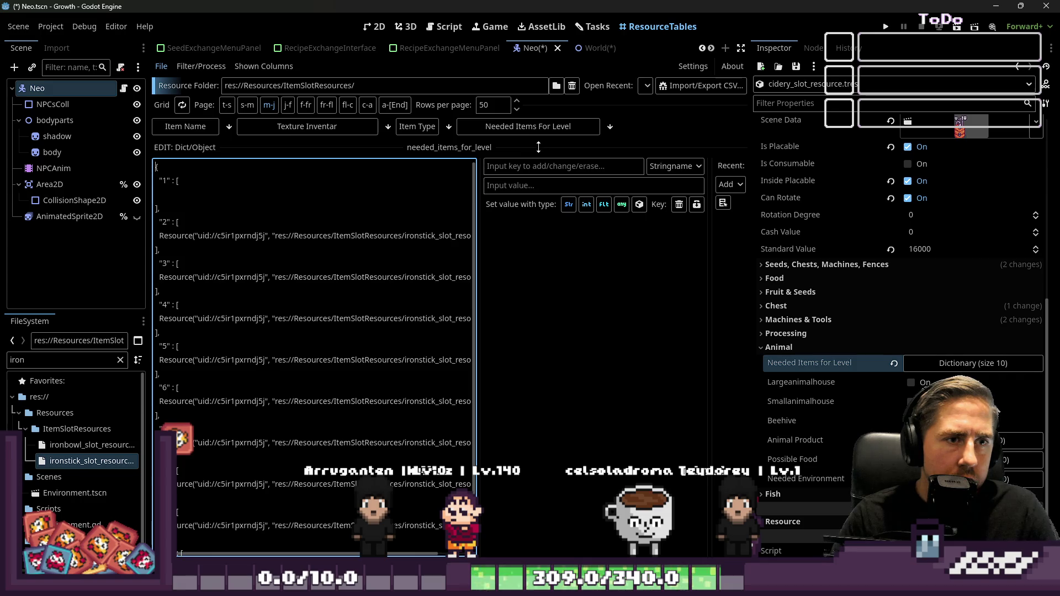
left_click_drag(538, 147, 539, 449)
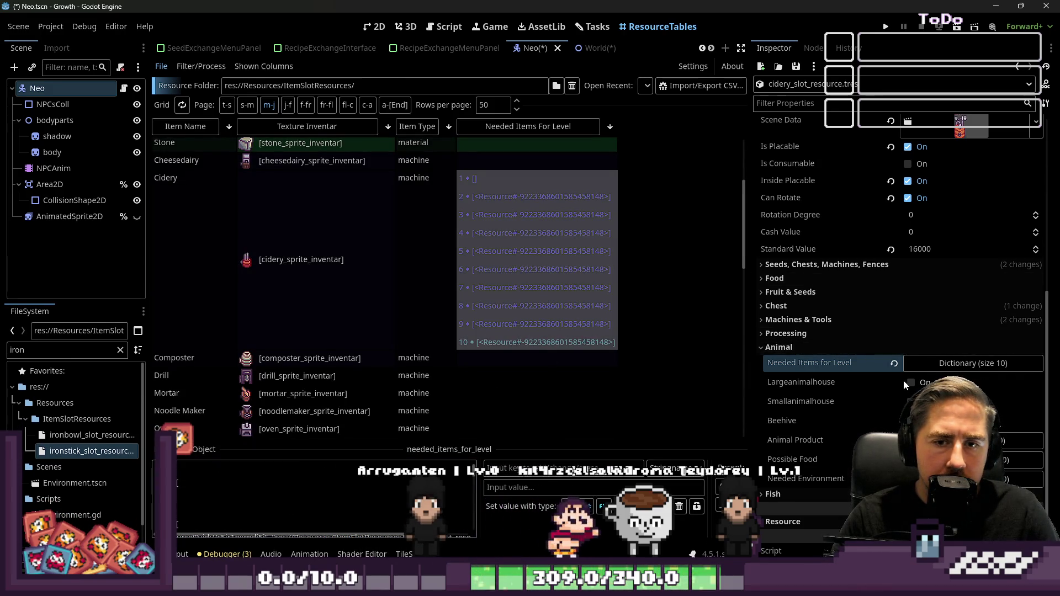
left_click(906, 365)
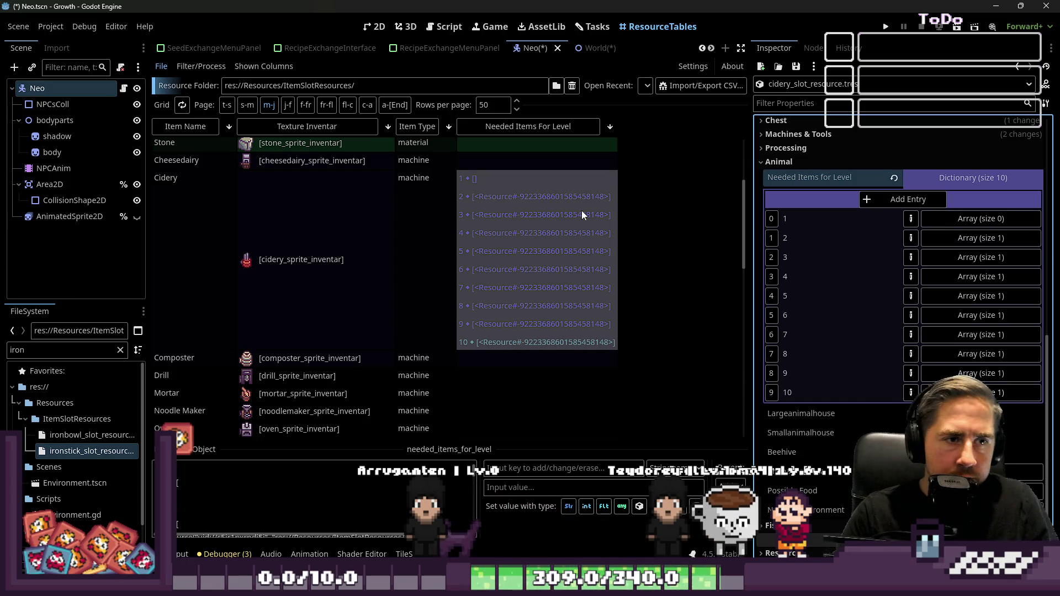
left_click(484, 169)
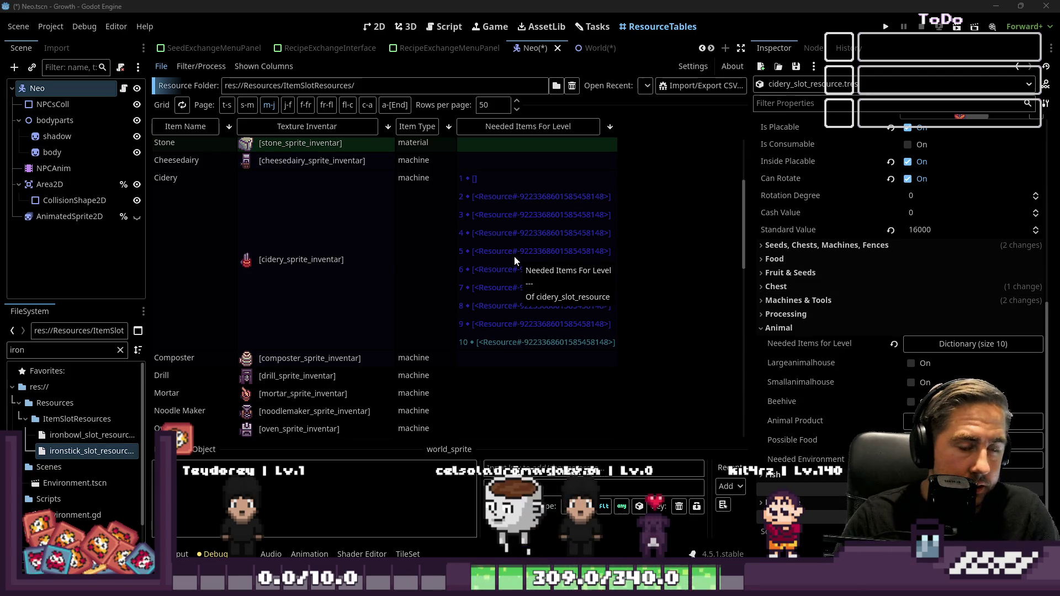
- Filter FileSystem for 'gear' and set Cidery's level 4 item to gearwheel_slot_resource.tres
left_click(964, 352)
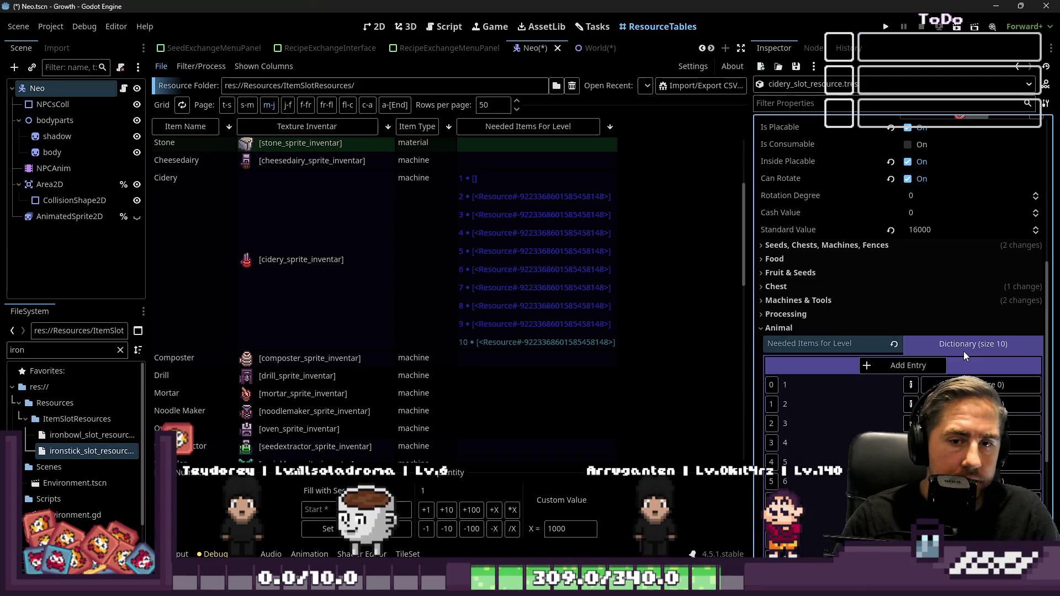
scroll(963, 351, "down", 3)
left_click(999, 294)
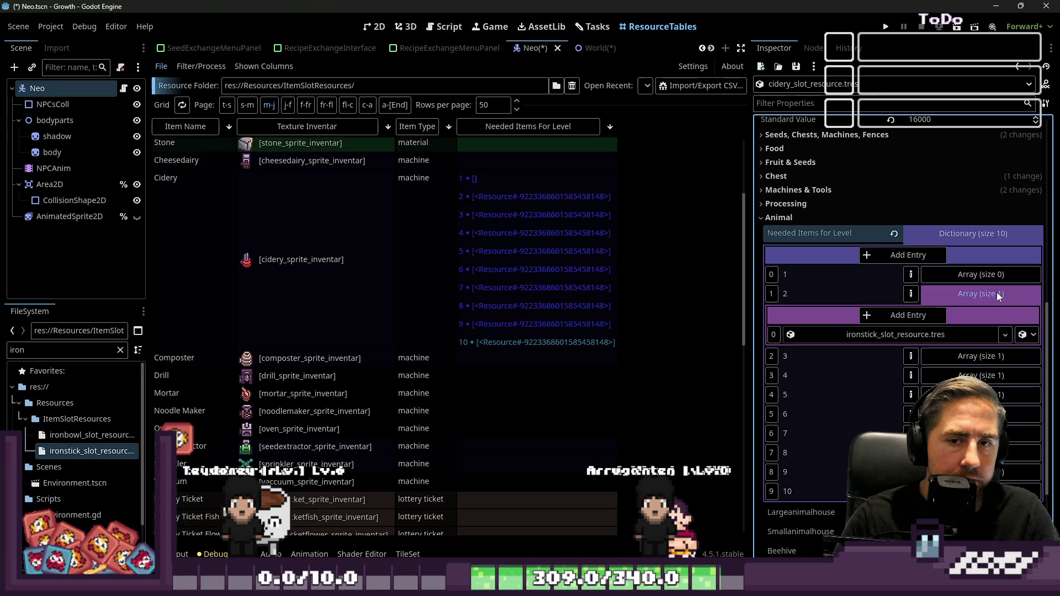
left_click(997, 293)
left_click(968, 331)
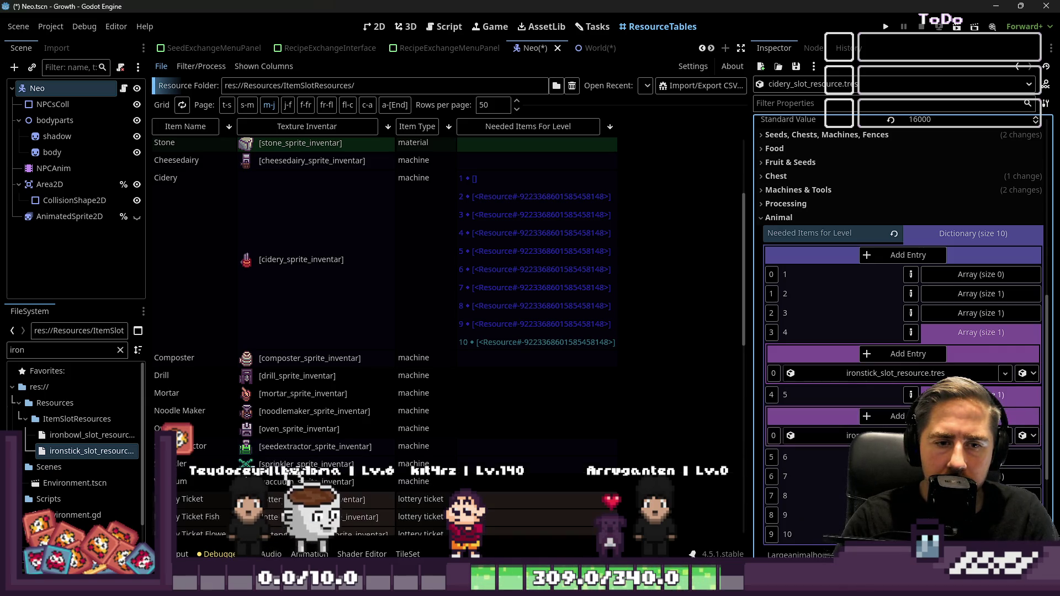
left_click(957, 331)
left_click(958, 333)
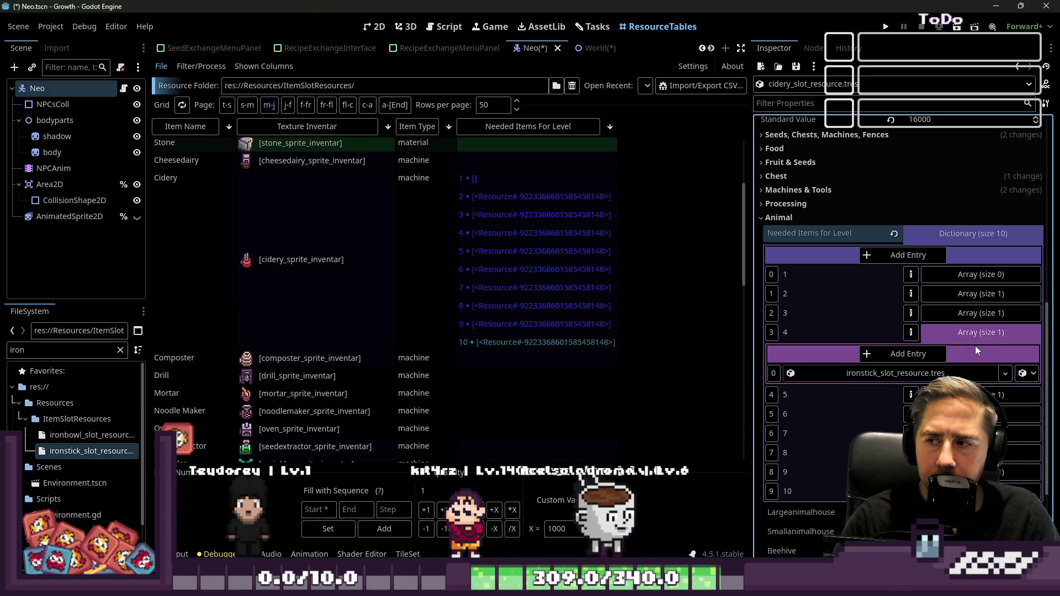
left_click(70, 354)
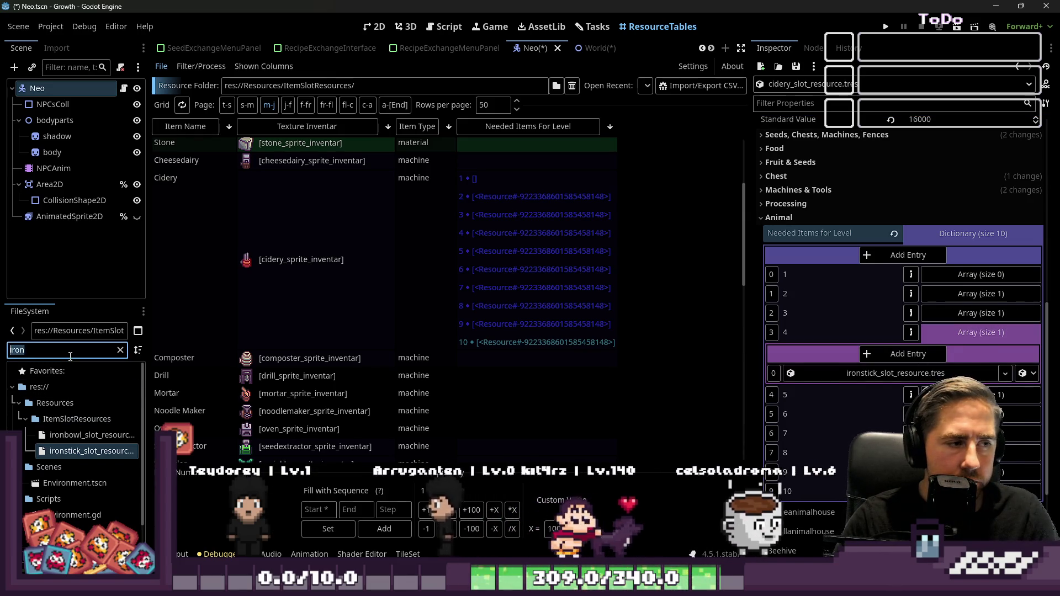
key("BackSpace")
key("BackSpace")
key("BackSpace")
type("gear")
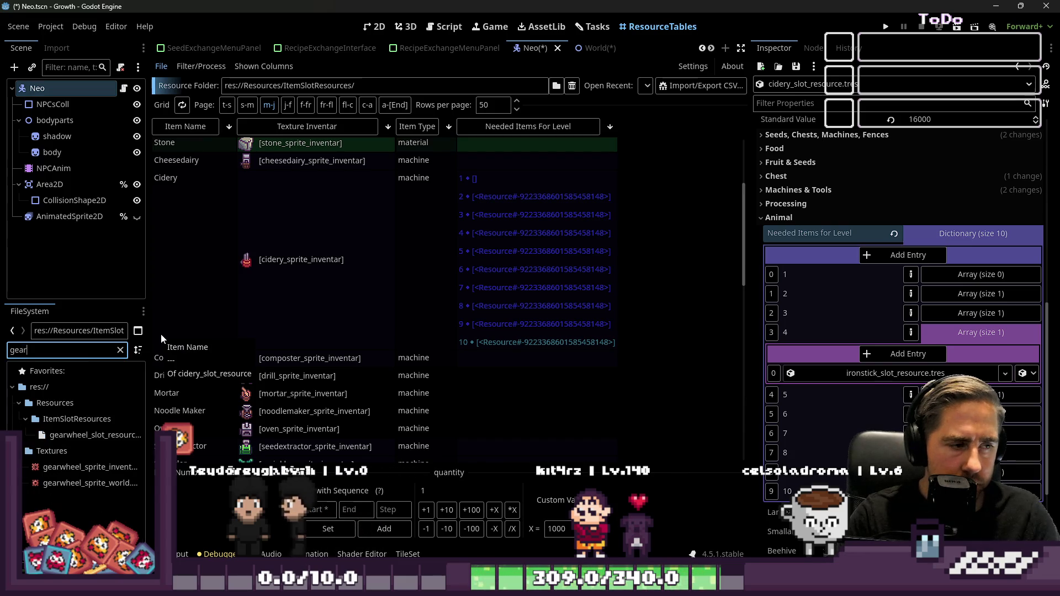
mouse_move(93, 436)
left_mouse_down()
mouse_move(863, 415)
mouse_move(899, 376)
left_mouse_up()
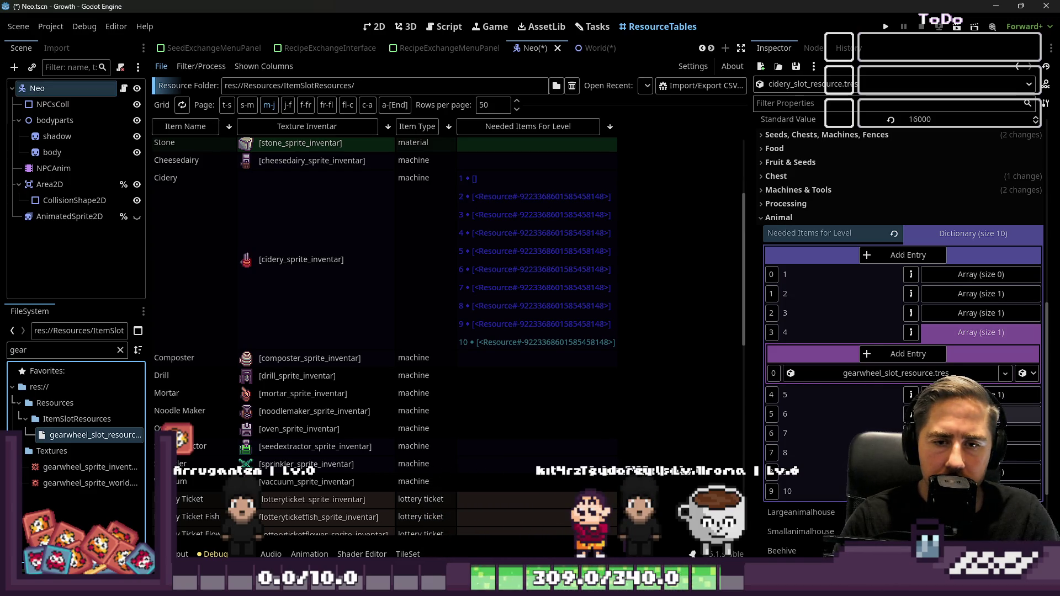
- Filter for 'scra' and set levels 6 and 7 items to scrapgrid_slot_resource.tres
double_click(36, 350)
type("sc")
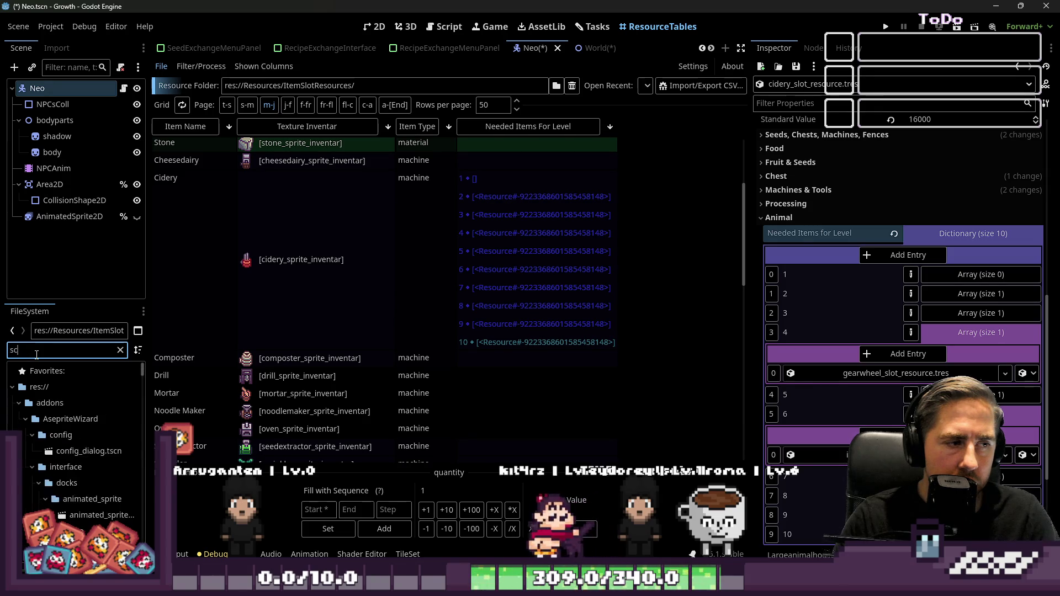
type("ra")
mouse_move(78, 443)
left_mouse_down()
mouse_move(664, 420)
mouse_move(862, 454)
left_mouse_up()
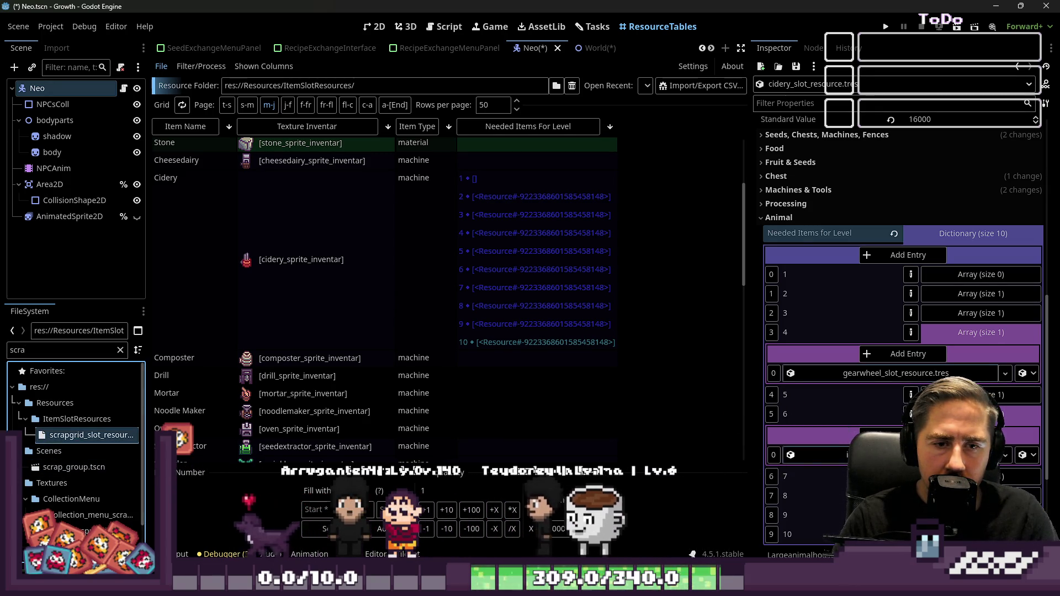
scroll(946, 322, "down", 4)
left_click(946, 314)
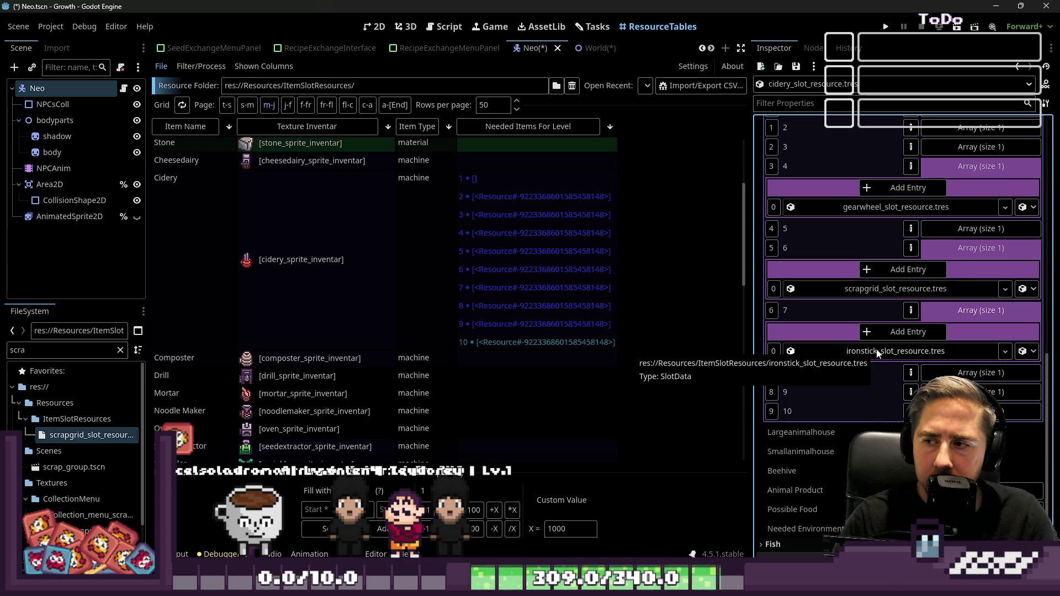
double_click(72, 351)
mouse_move(58, 439)
left_mouse_down()
mouse_move(800, 339)
mouse_move(829, 355)
mouse_move(862, 353)
left_mouse_up()
- Filter for 'sheet' and replace level 6's item with sheetmetal_slot_resource.tres
double_click(66, 350)
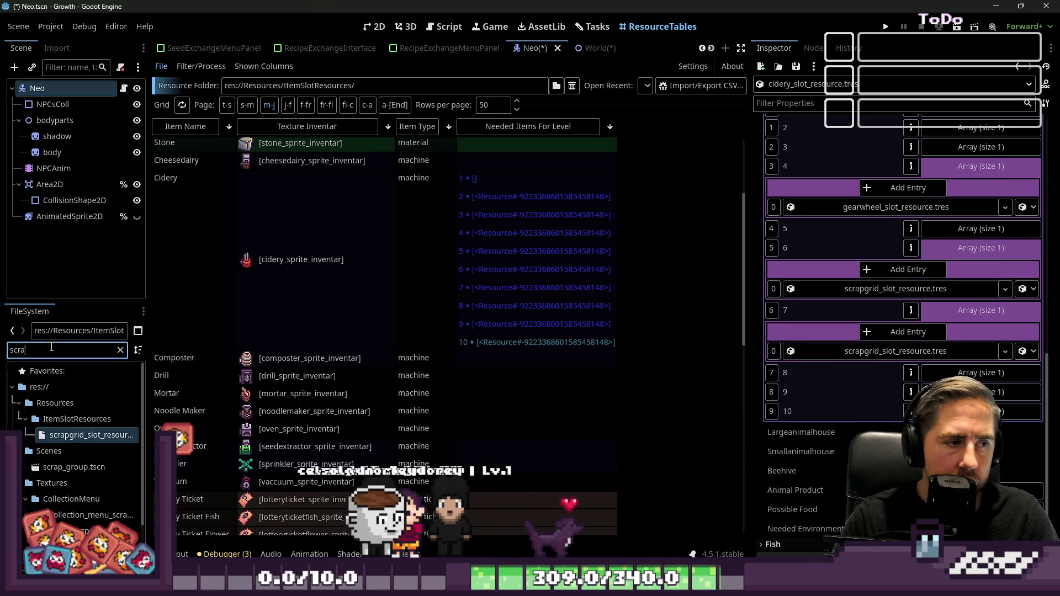
type("sheet")
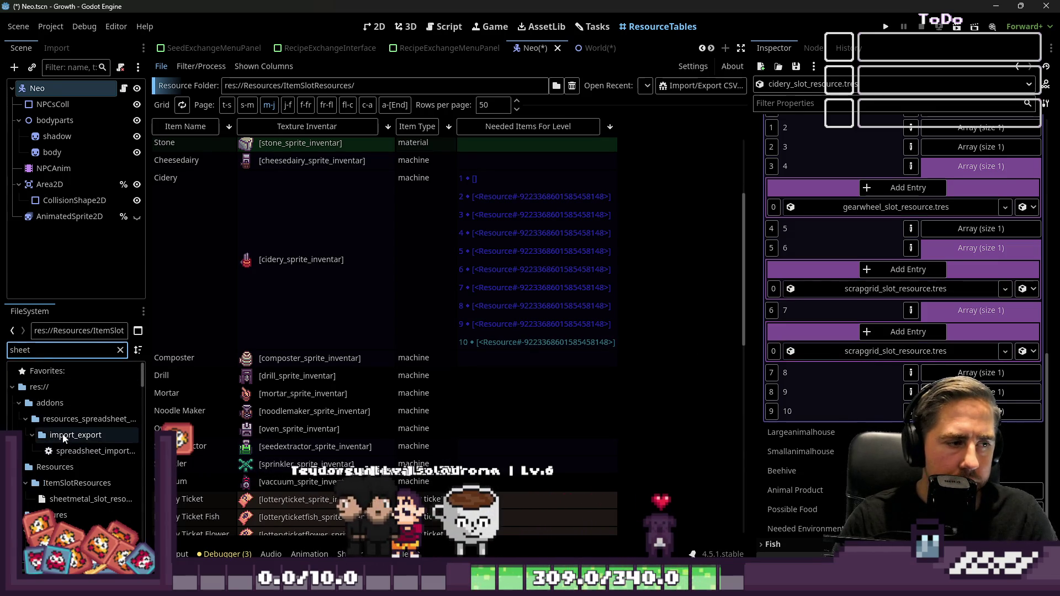
mouse_move(88, 501)
left_mouse_down()
mouse_move(726, 409)
mouse_move(861, 299)
mouse_move(860, 288)
left_mouse_up()
- Expand levels 8–10 and set level 10's item to ironbowl_slot_resource.tres
left_click(960, 319)
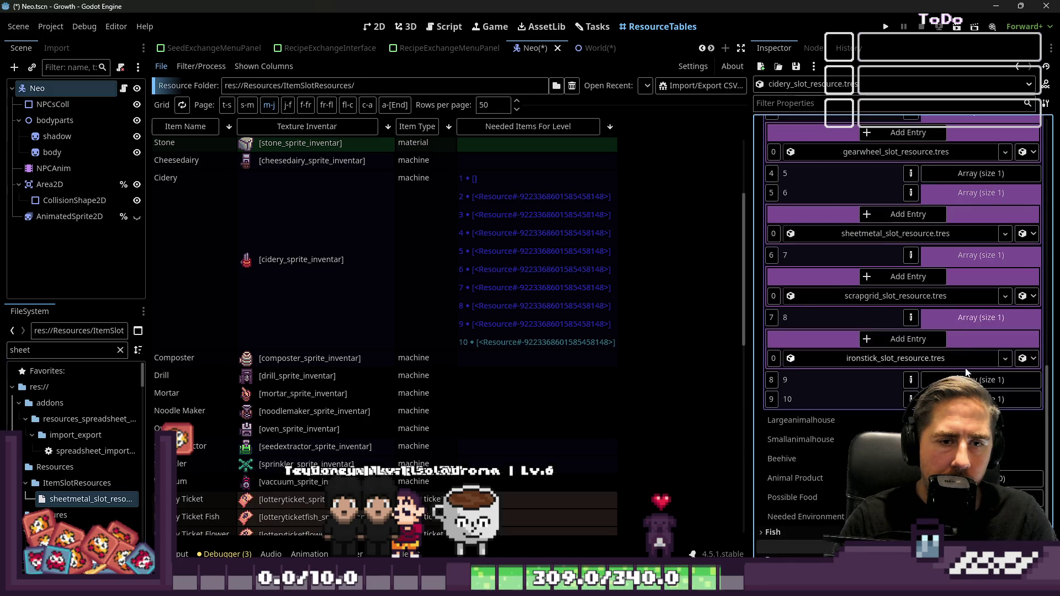
left_click(972, 380)
left_click(972, 442)
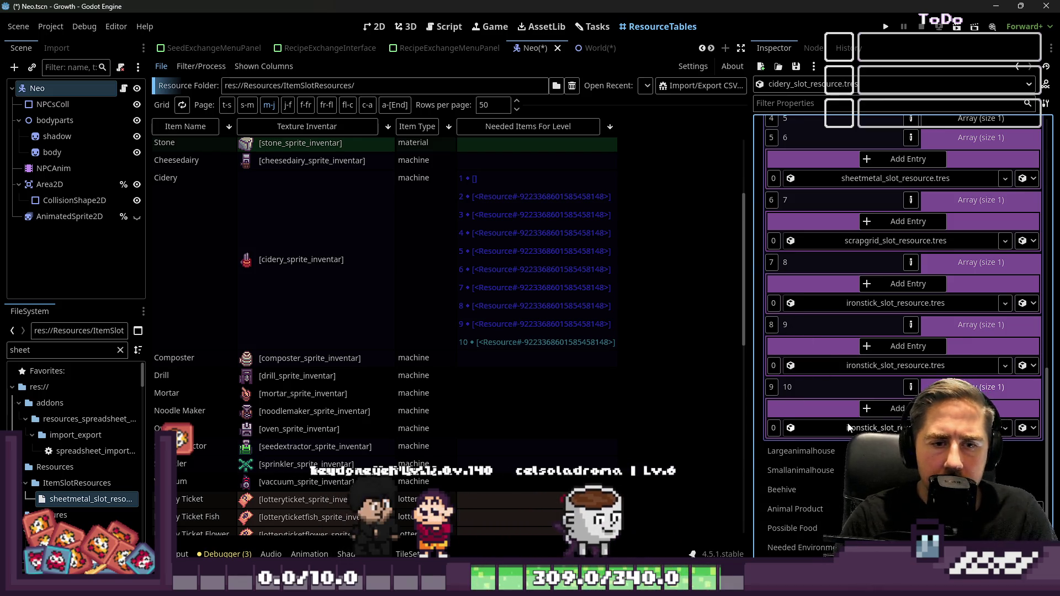
double_click(19, 350)
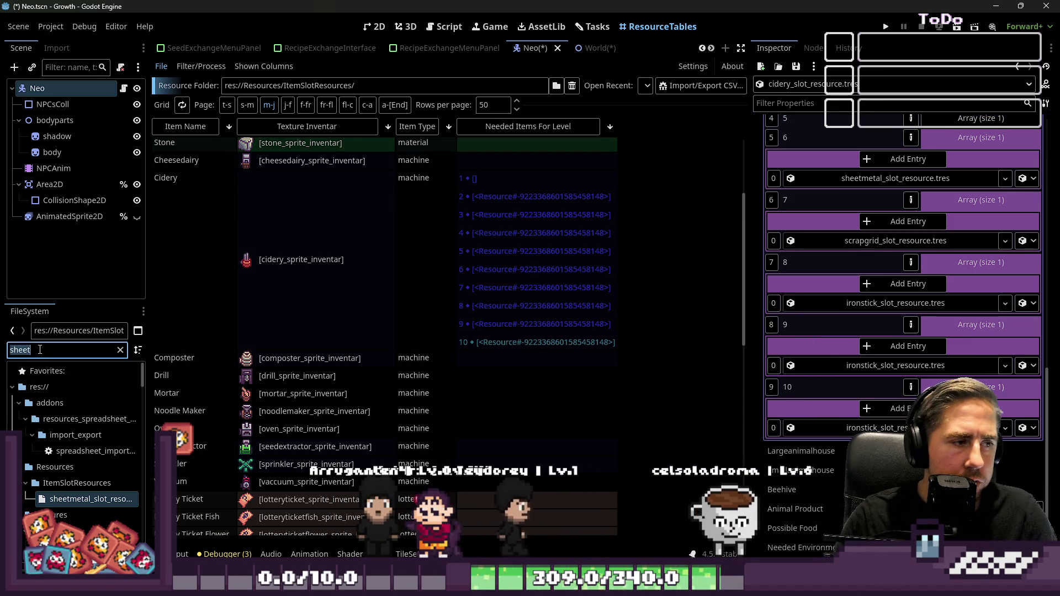
type("iron")
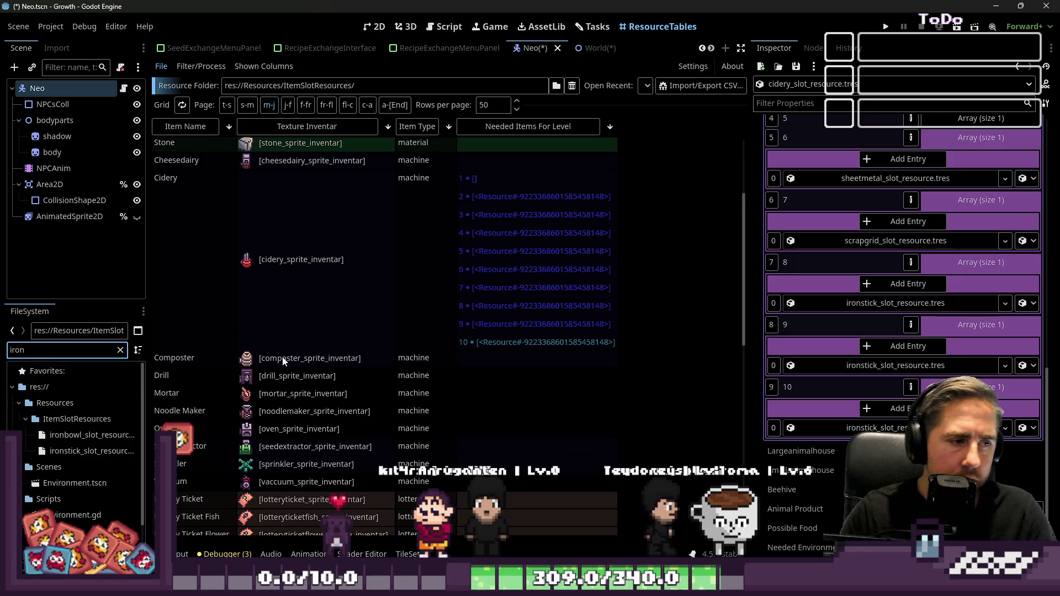
left_click_drag(83, 436, 837, 433)
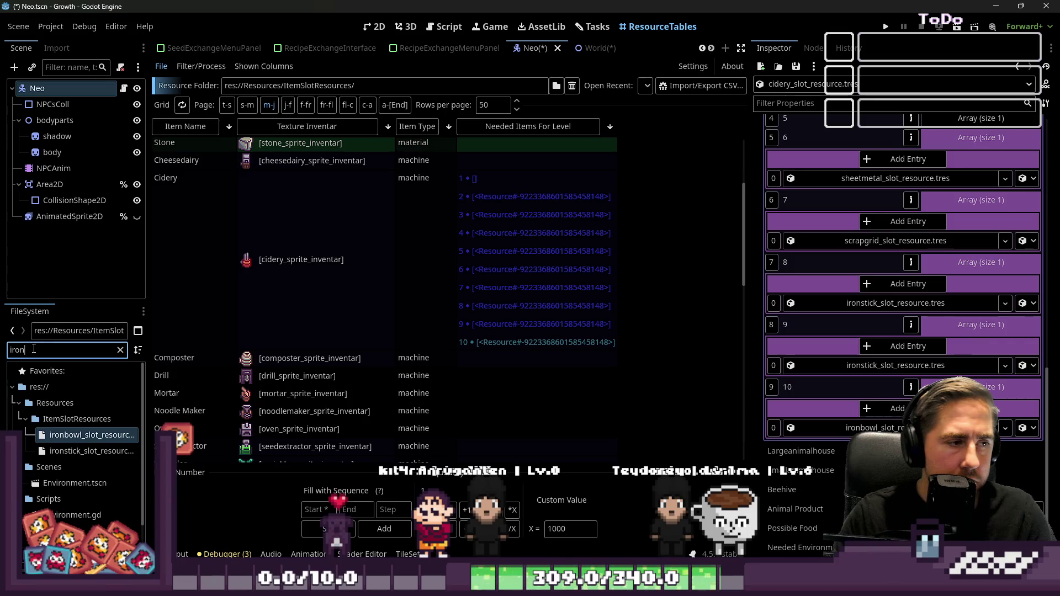
- Put the hopper slot resource in level 9 and replace level 8's iron stick with scrapgrid
type("hopper")
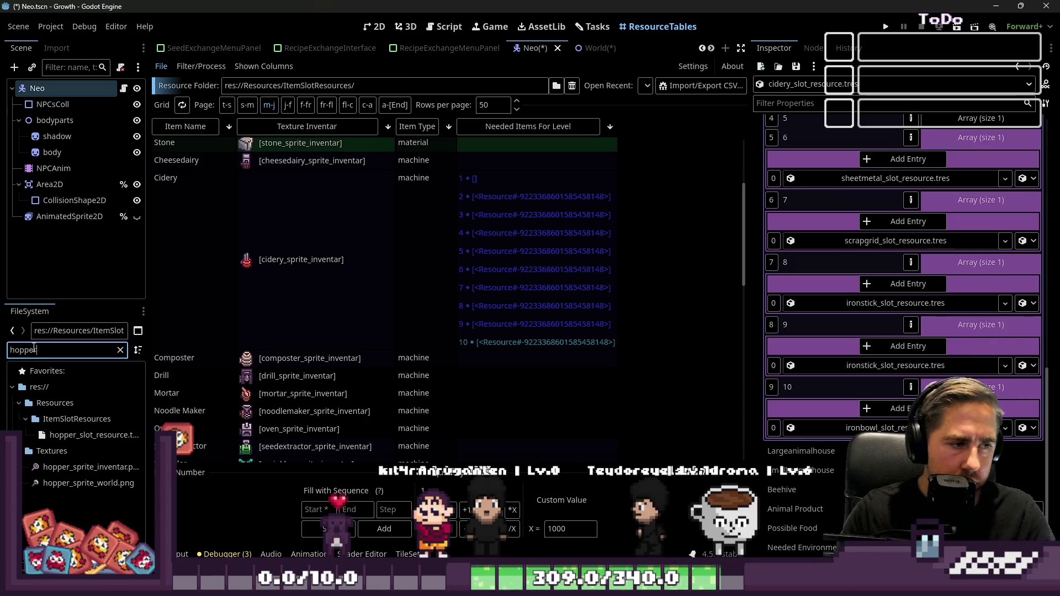
mouse_move(69, 436)
left_mouse_down()
mouse_move(498, 386)
mouse_move(816, 377)
left_mouse_up()
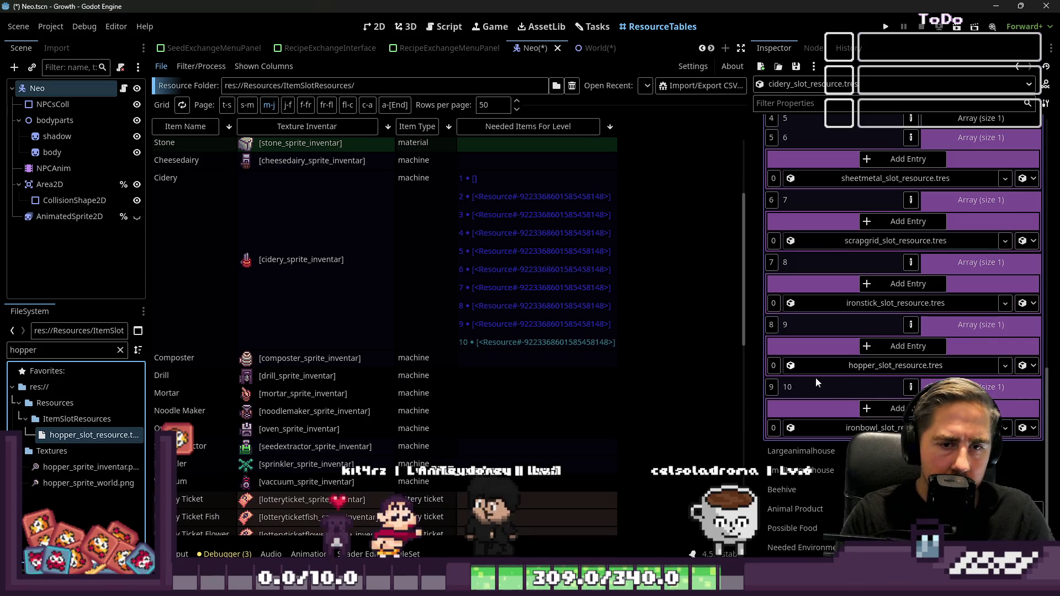
double_click(55, 349)
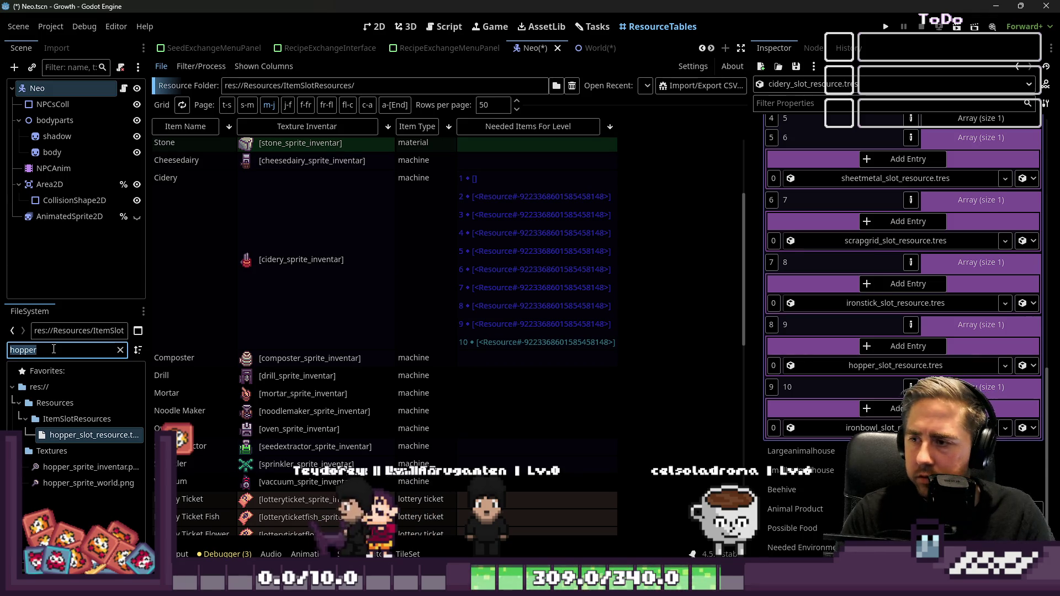
type("scrap")
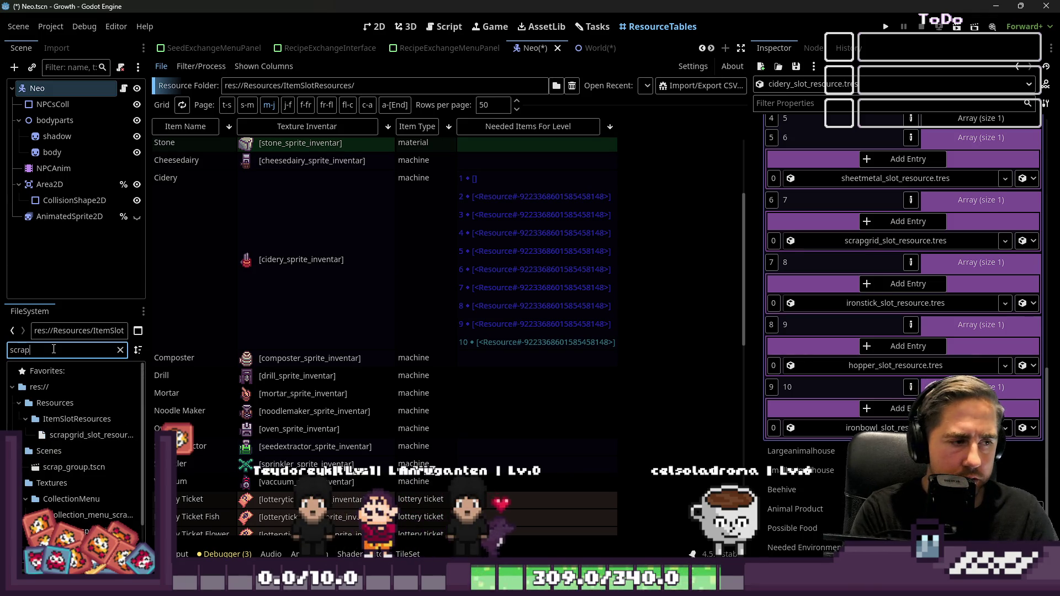
left_click_drag(88, 435, 864, 349)
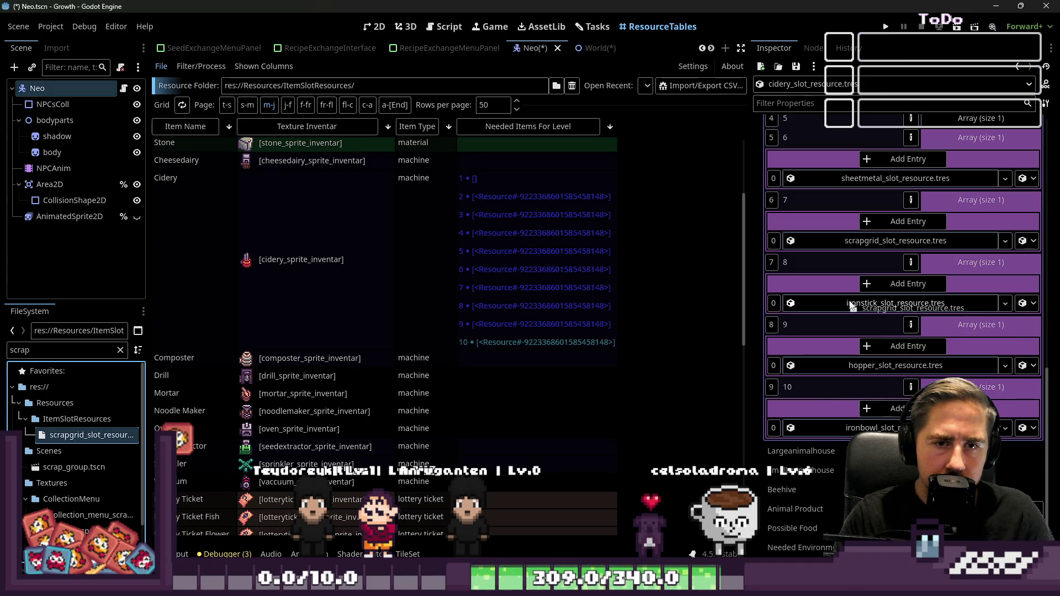
left_click_drag(851, 303, 851, 305)
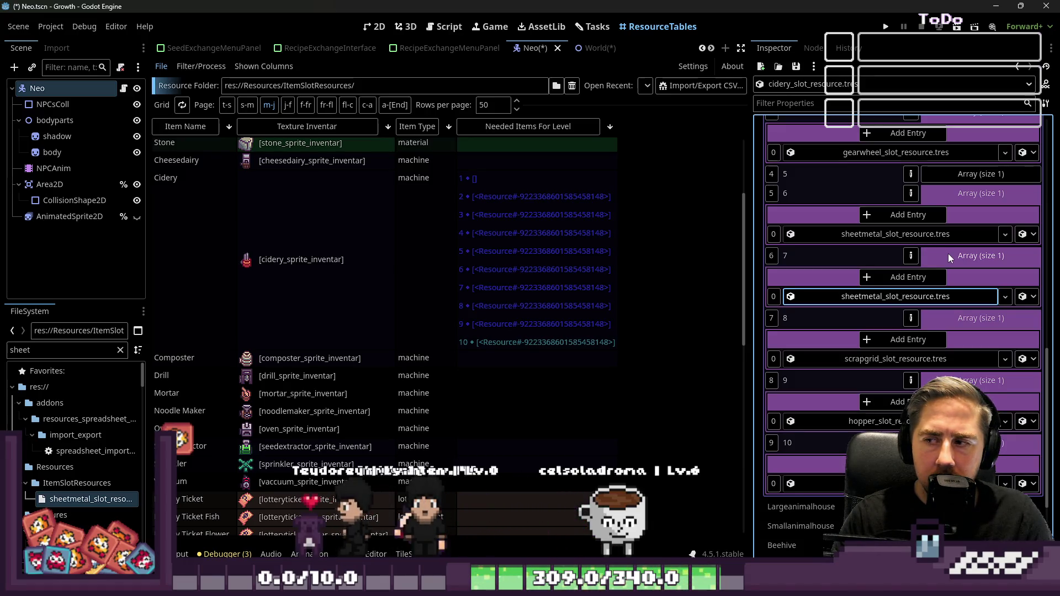
- Filter for 'gear' and set level 5's item to gearwheel_slot_resource.tres
scroll(887, 312, "down", 2)
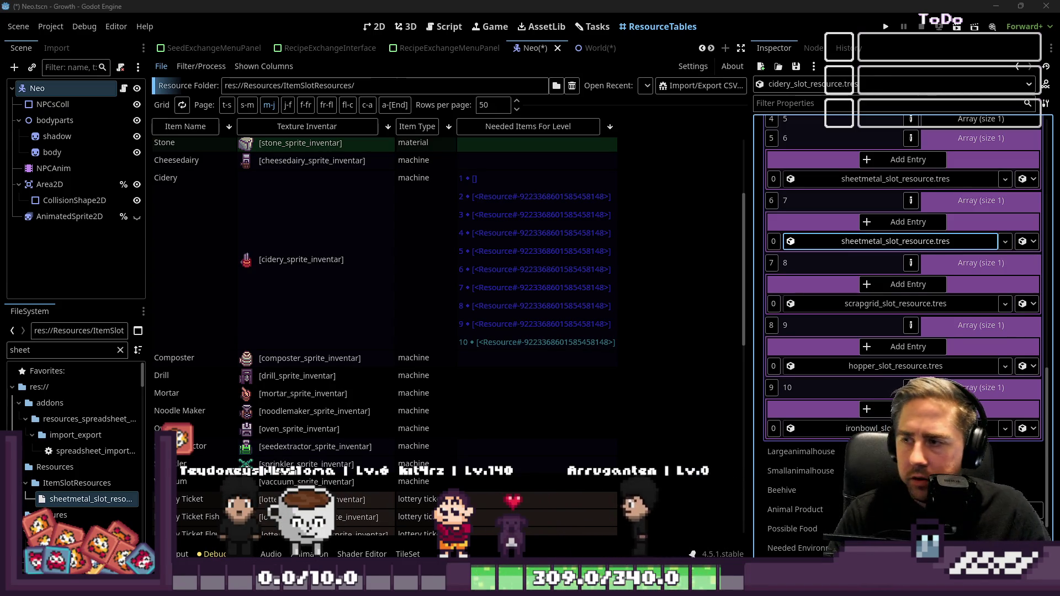
scroll(843, 352, "up", 15)
scroll(844, 347, "down", 15)
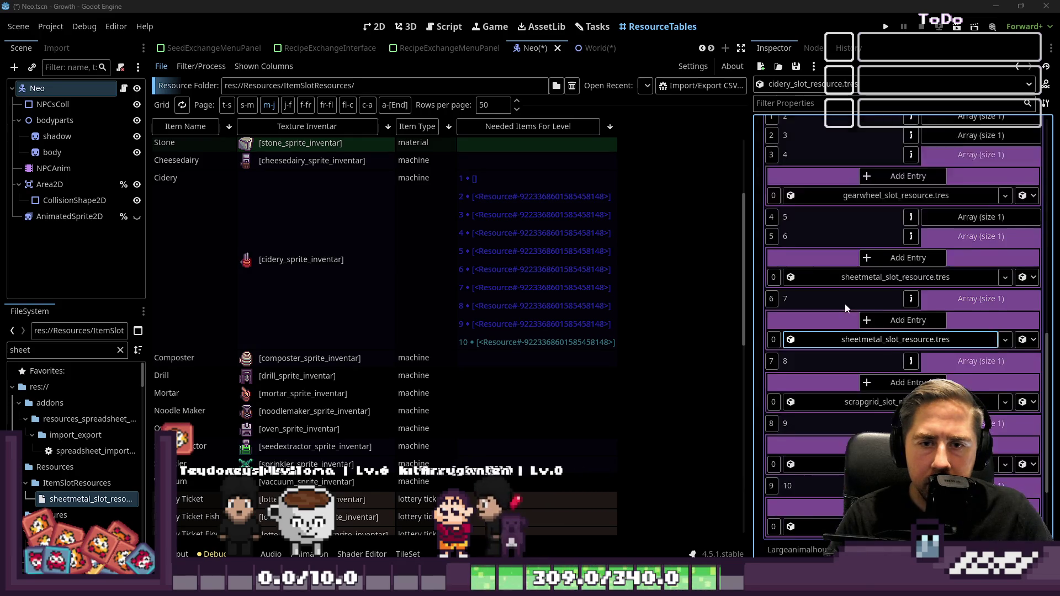
scroll(870, 340, "up", 1)
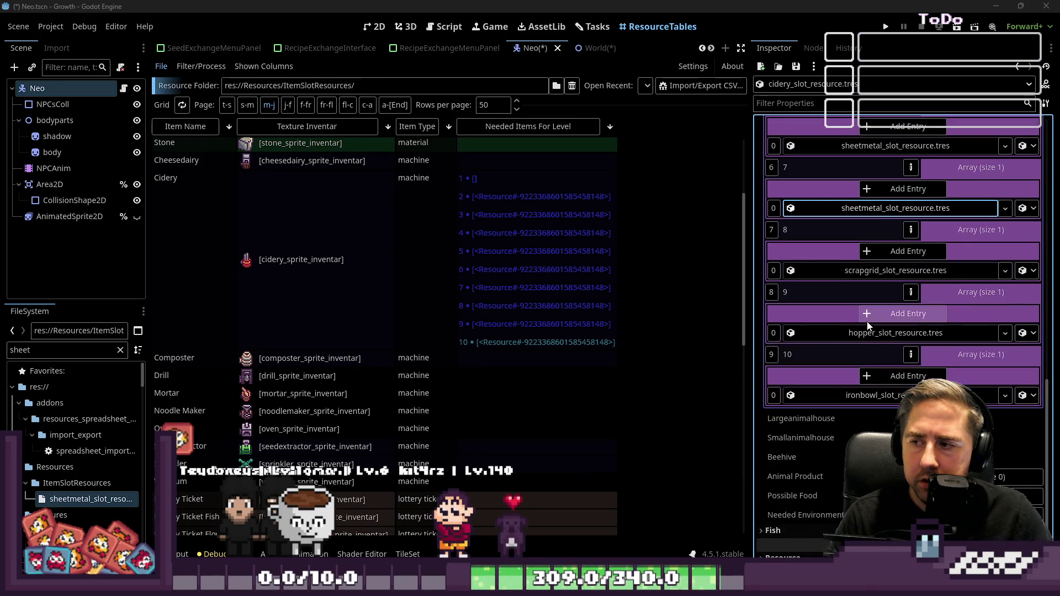
scroll(870, 274, "up", 1)
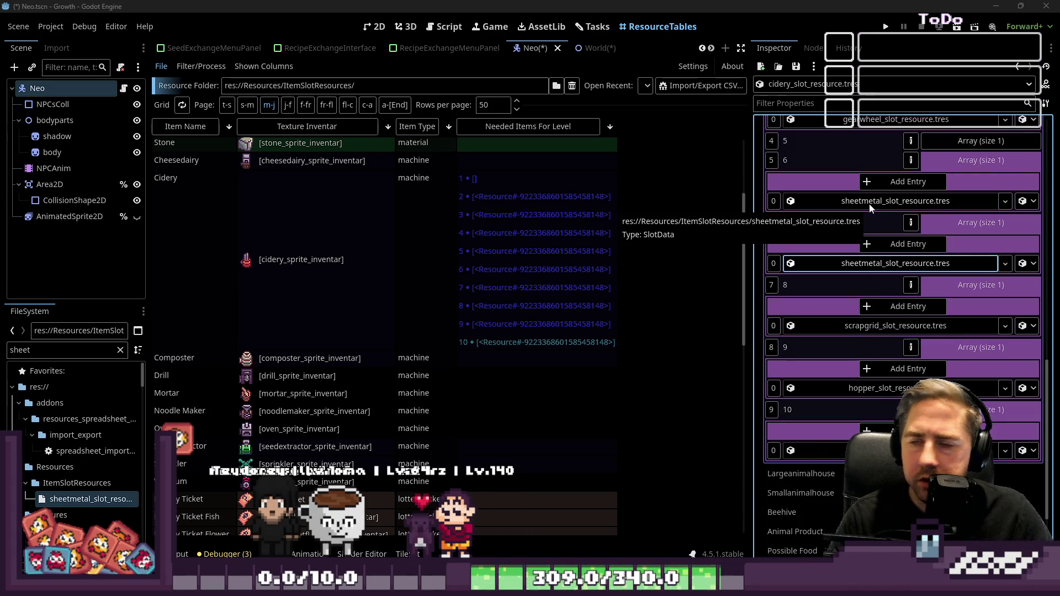
scroll(870, 204, "up", 2)
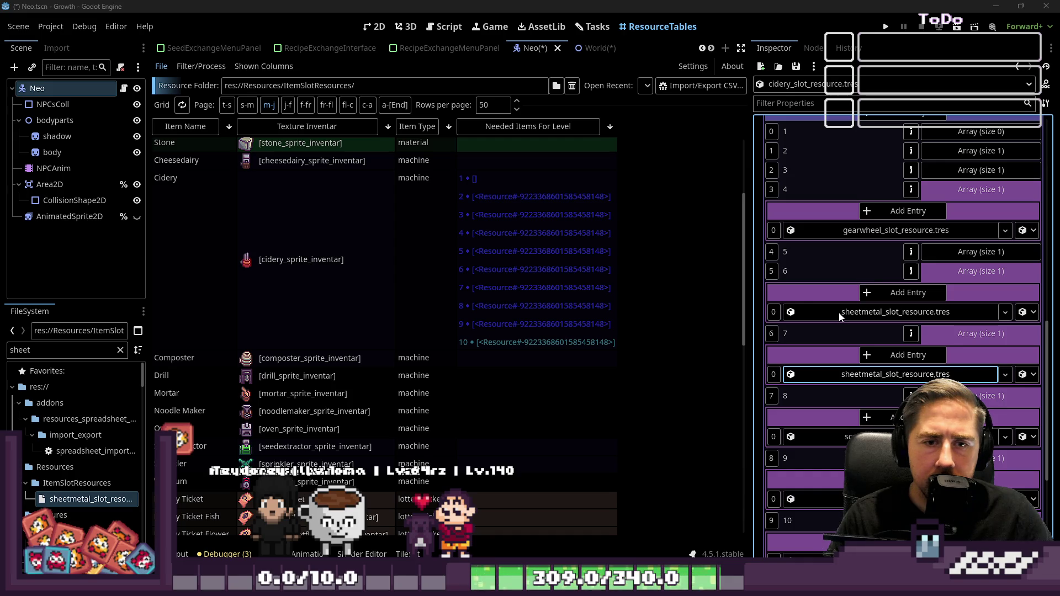
left_click(940, 252)
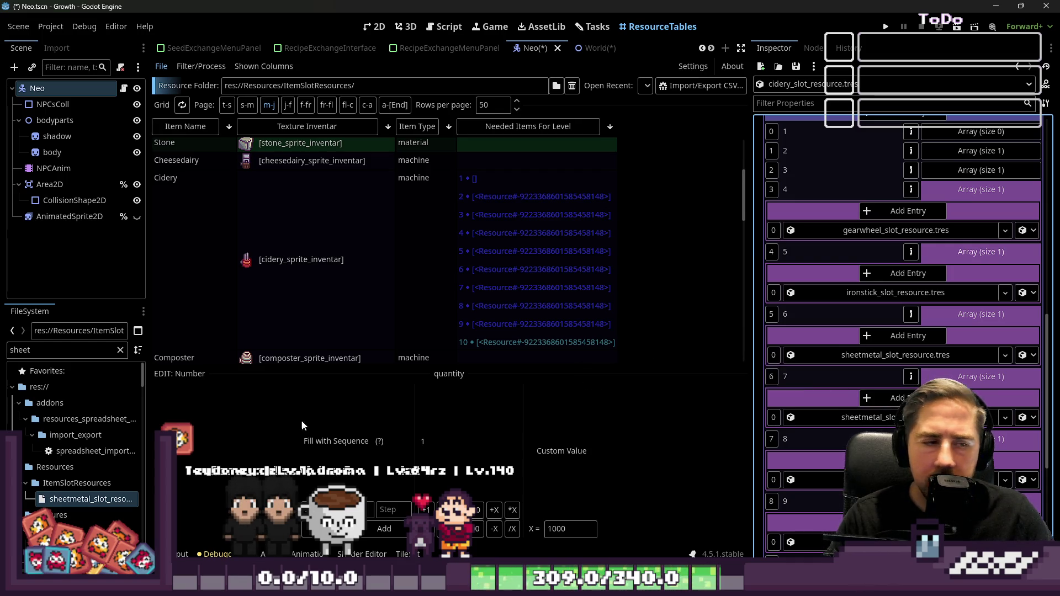
double_click(58, 350)
type("gear")
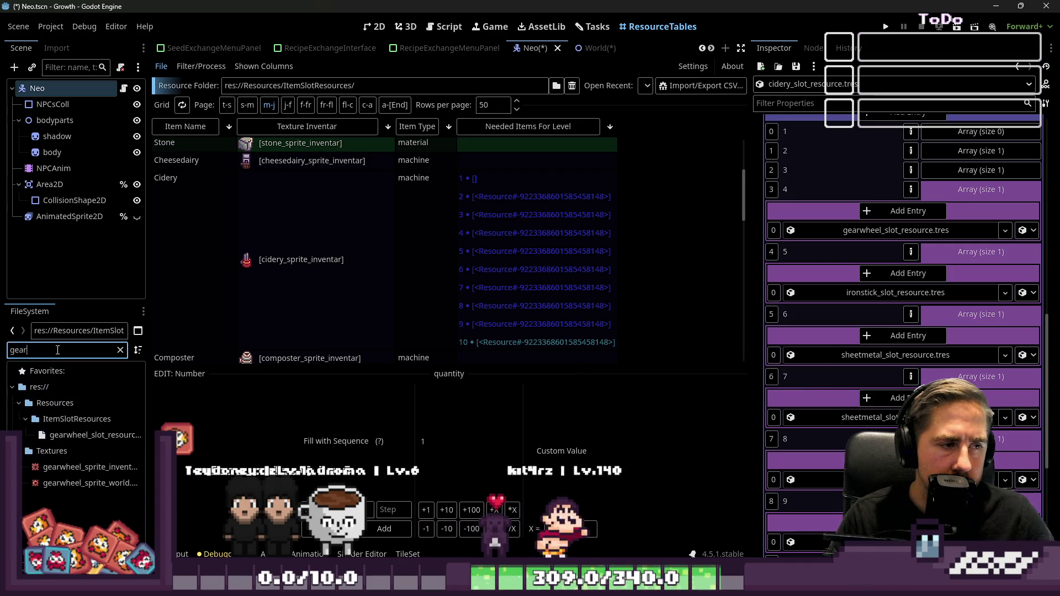
mouse_move(89, 435)
left_mouse_down()
mouse_move(890, 306)
mouse_move(860, 291)
left_mouse_up()
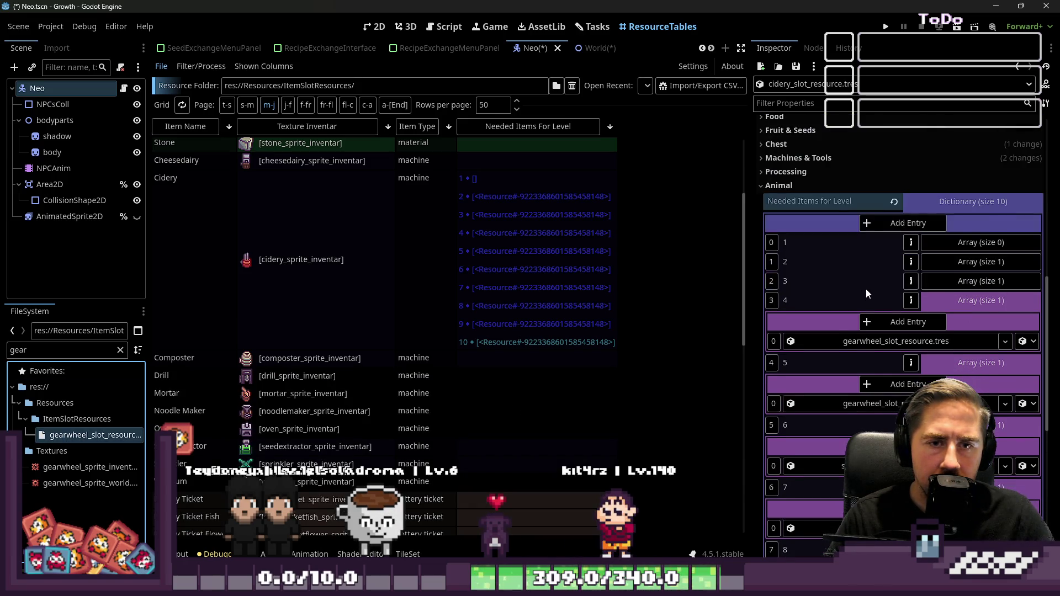
- Check the items for levels 3 and 2, then reselect Cidery's Needed Items For Level cell
left_click(946, 280)
left_click(956, 259)
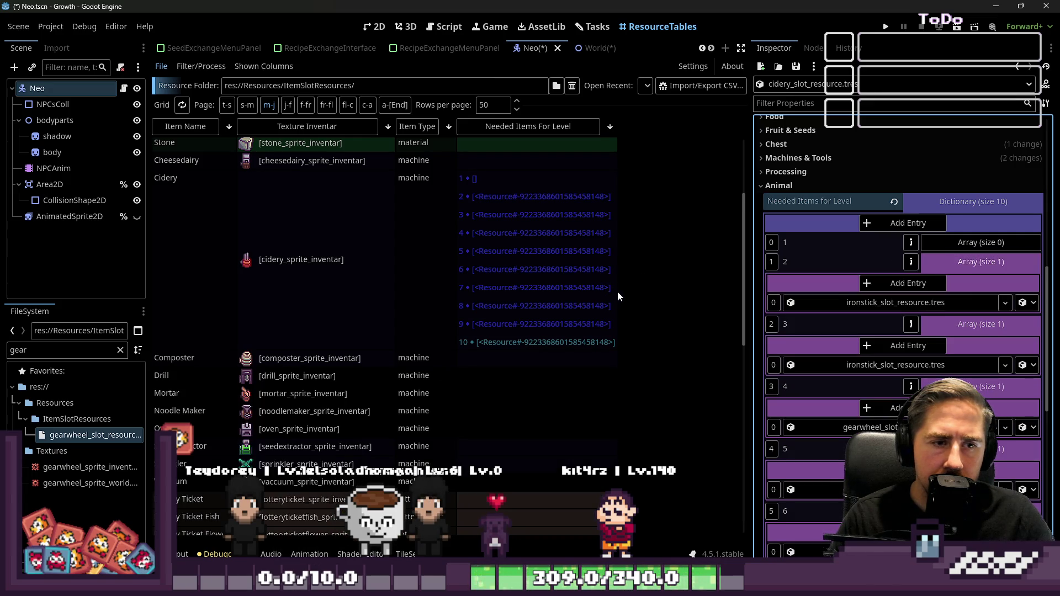
left_click(937, 197)
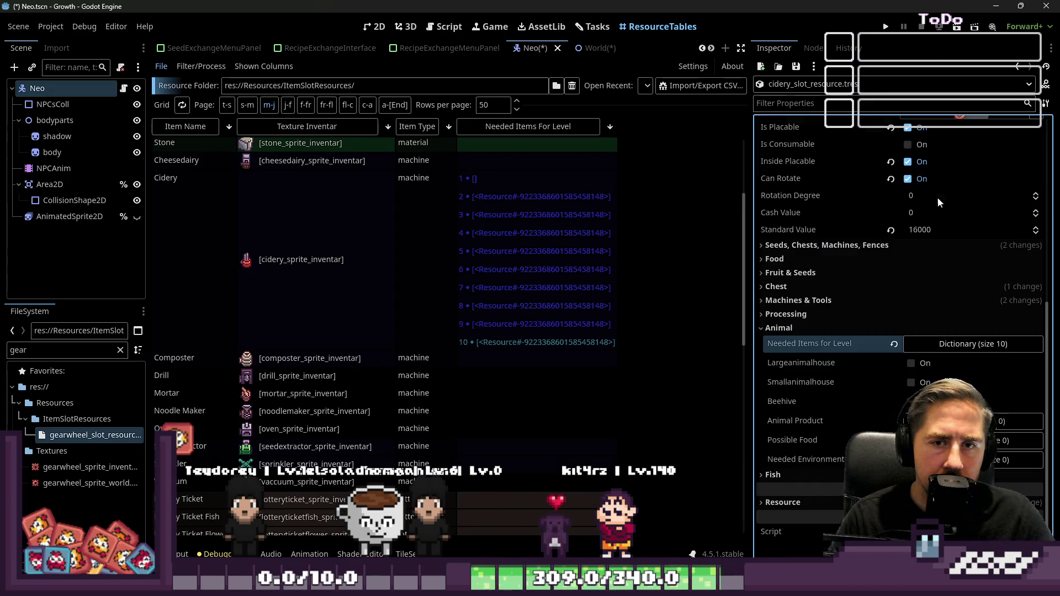
left_click(572, 270)
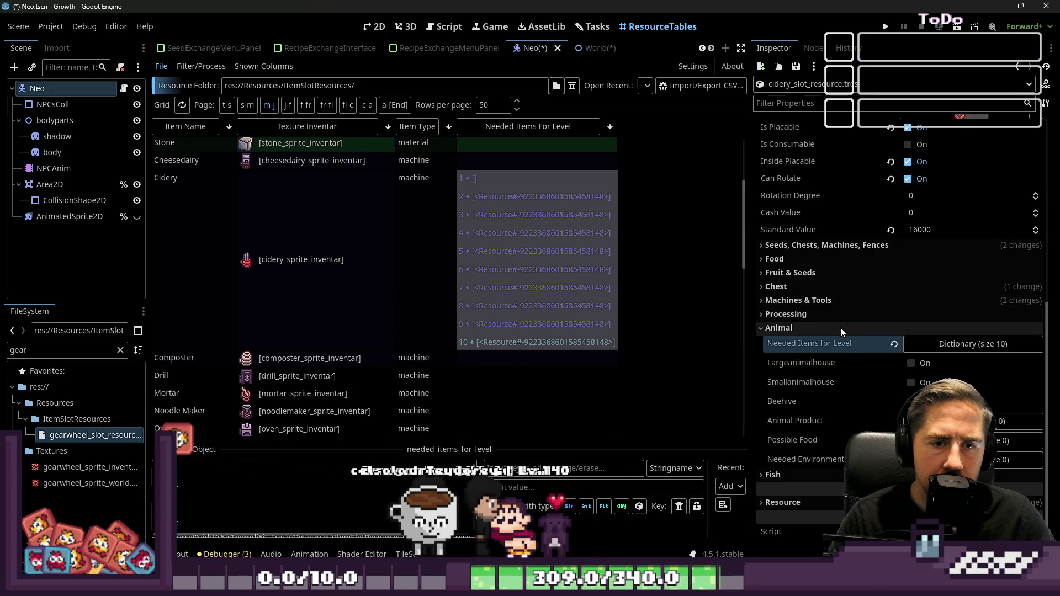
- Review the needed items for levels 10, 9, 8 and 7 in Cidery's dictionary
left_click(920, 345)
scroll(934, 343, "down", 4)
left_click(953, 343)
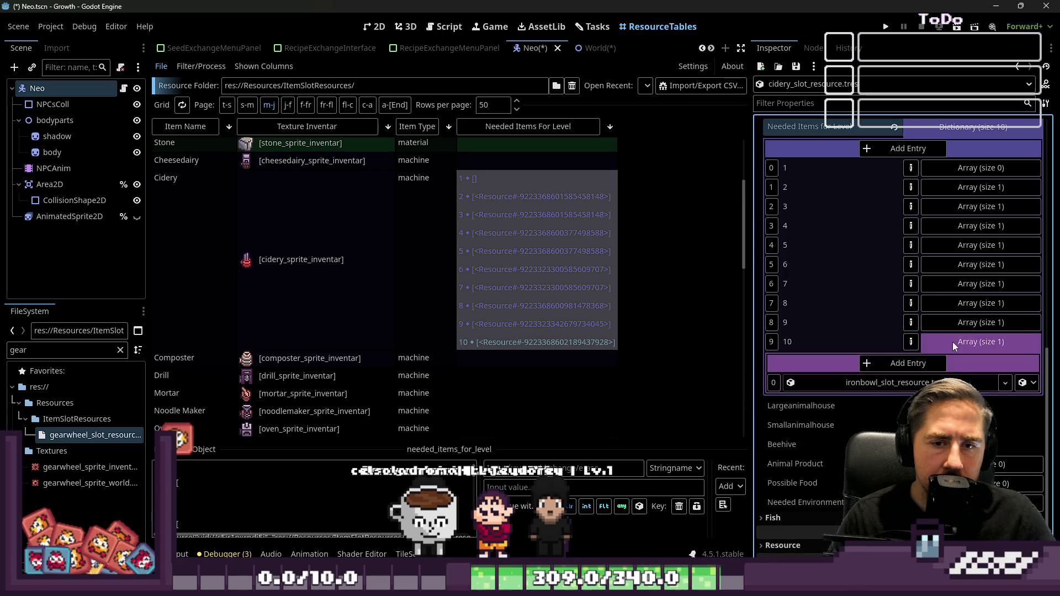
left_click(953, 343)
left_click(953, 323)
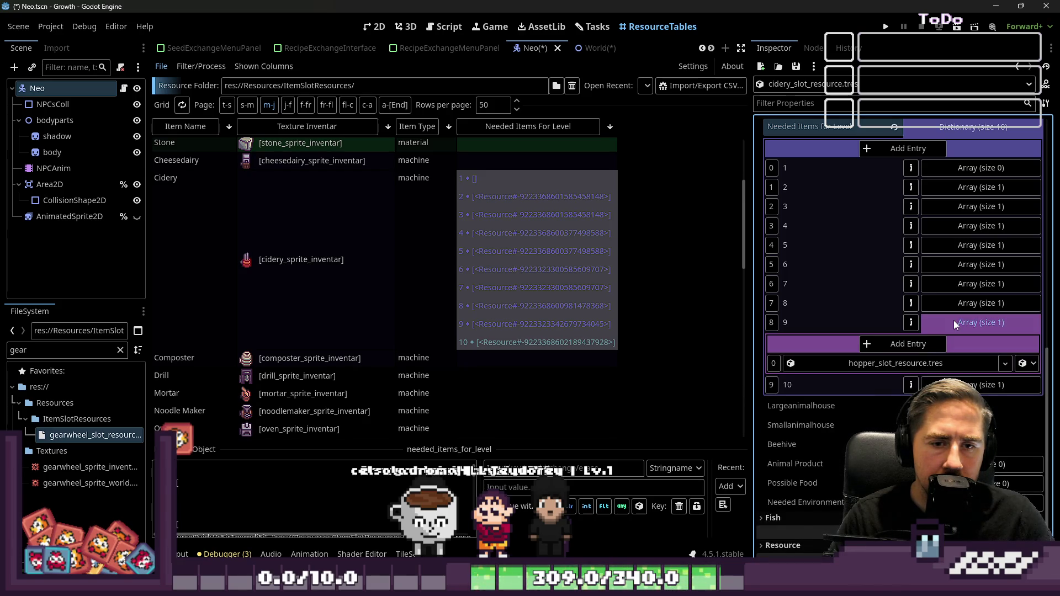
left_click(954, 321)
left_click(956, 303)
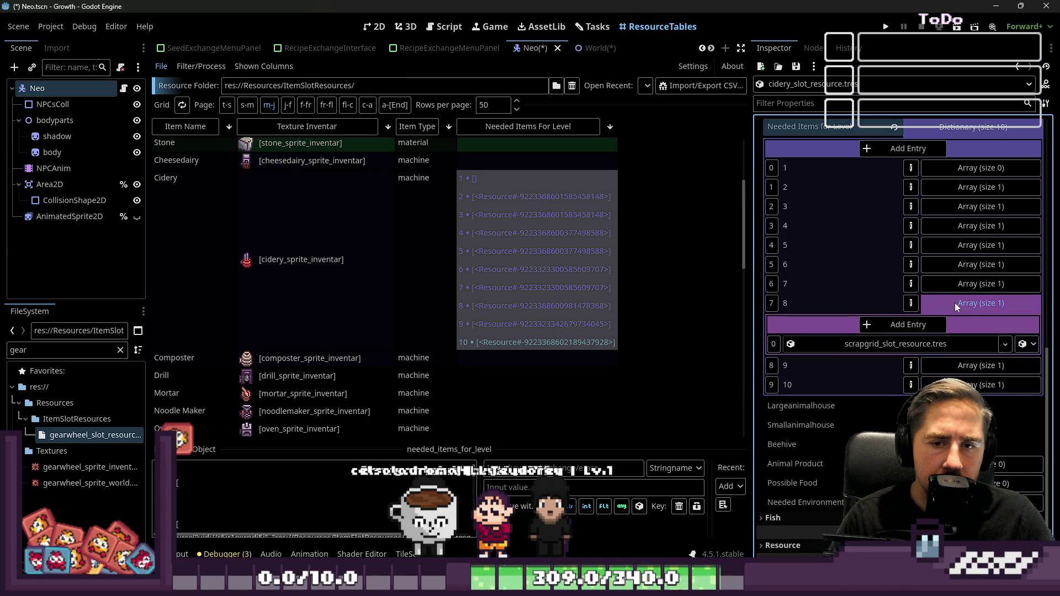
left_click(956, 303)
left_click(957, 287)
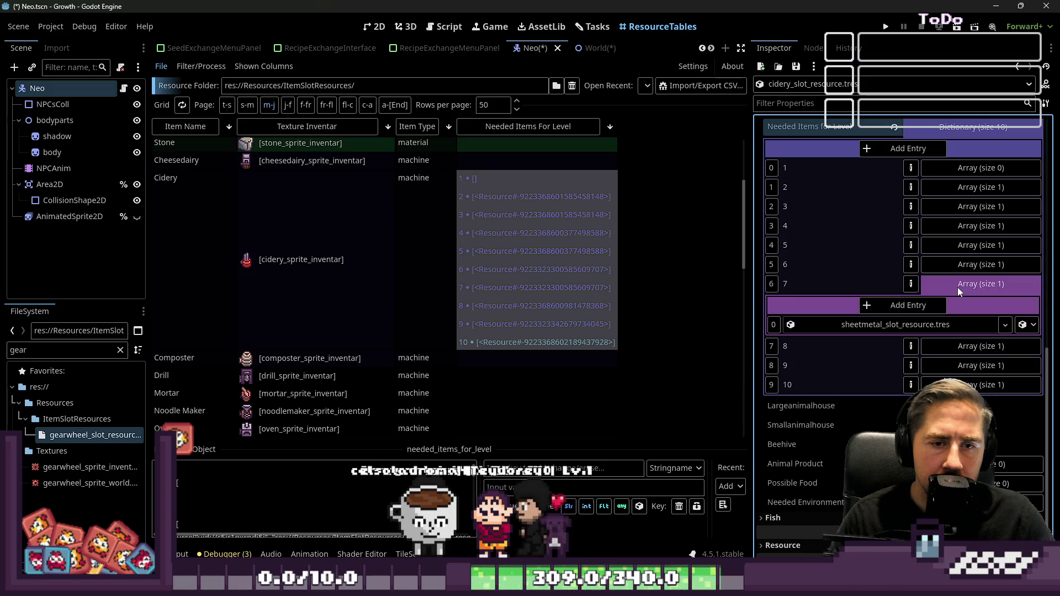
left_click(958, 287)
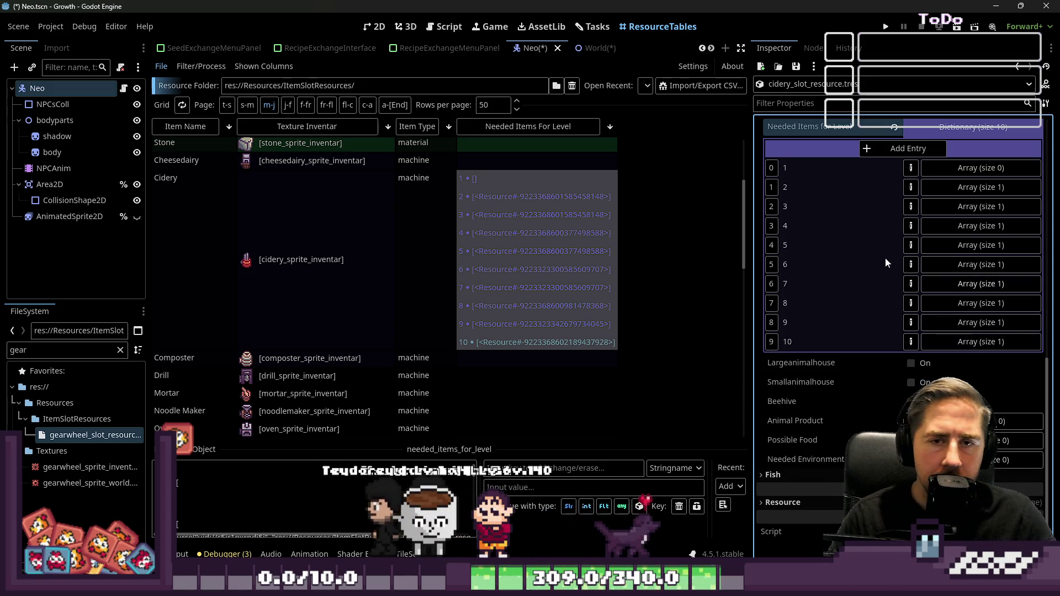
scroll(429, 222, "up", 2)
- Browse the needed-items cells of Cheesedairy, Cidery, Vaccuum, Drill and Composter in the table
left_click(490, 241)
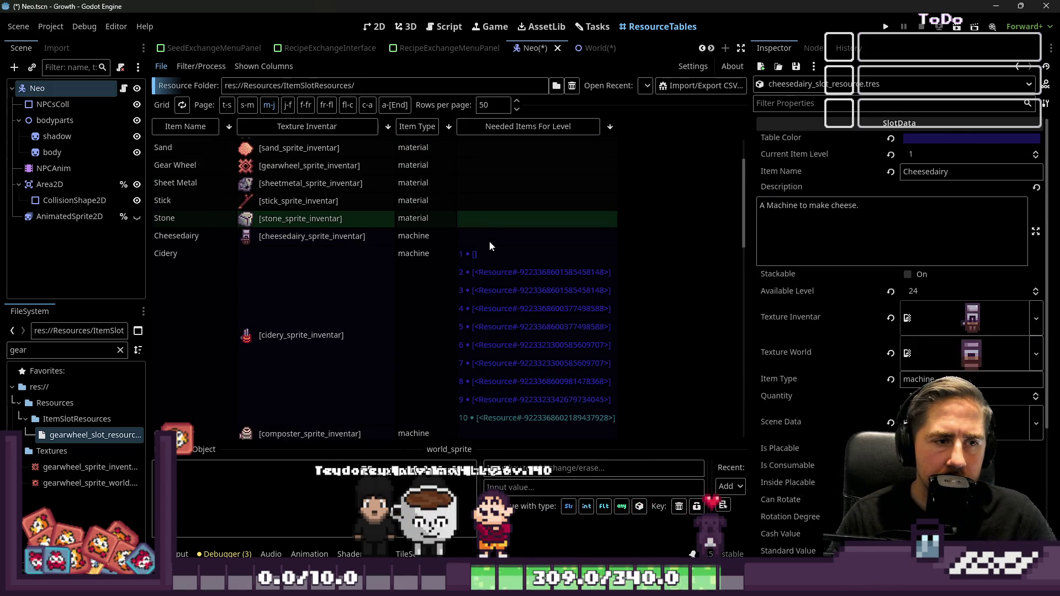
left_click(510, 364)
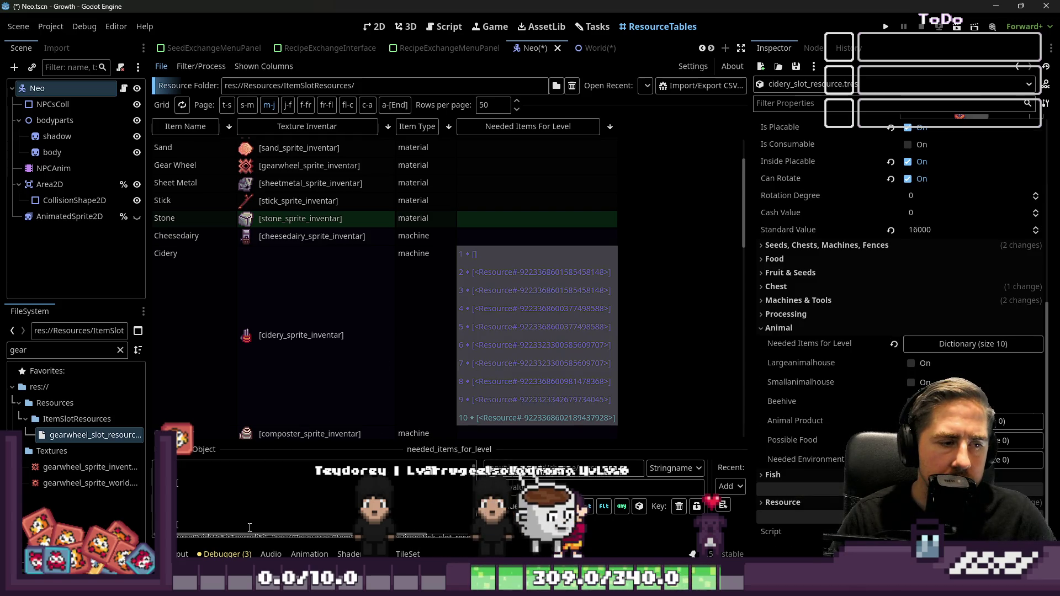
scroll(437, 286, "up", 2)
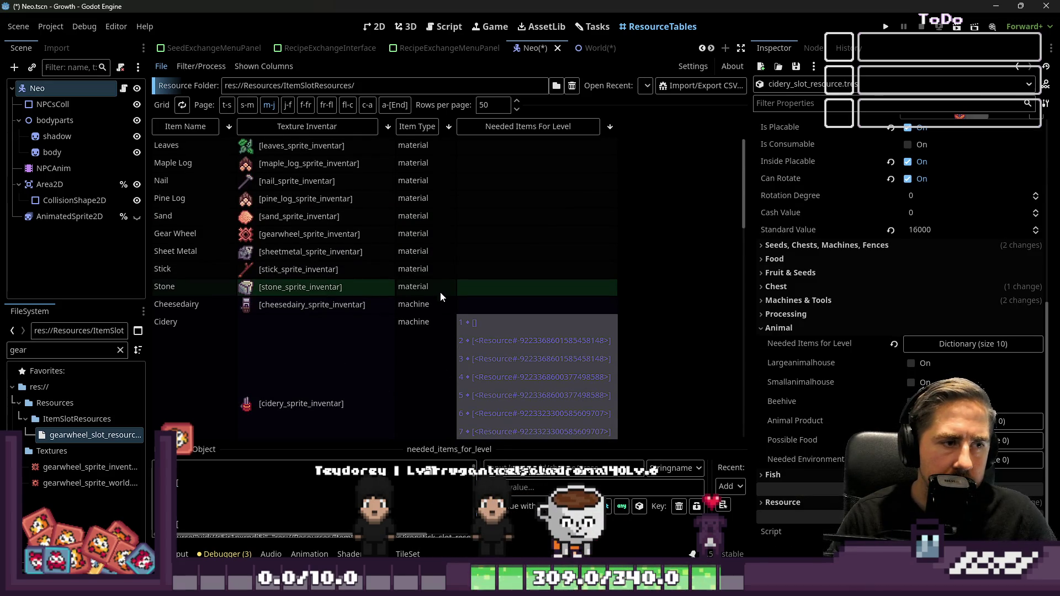
scroll(455, 276, "down", 5)
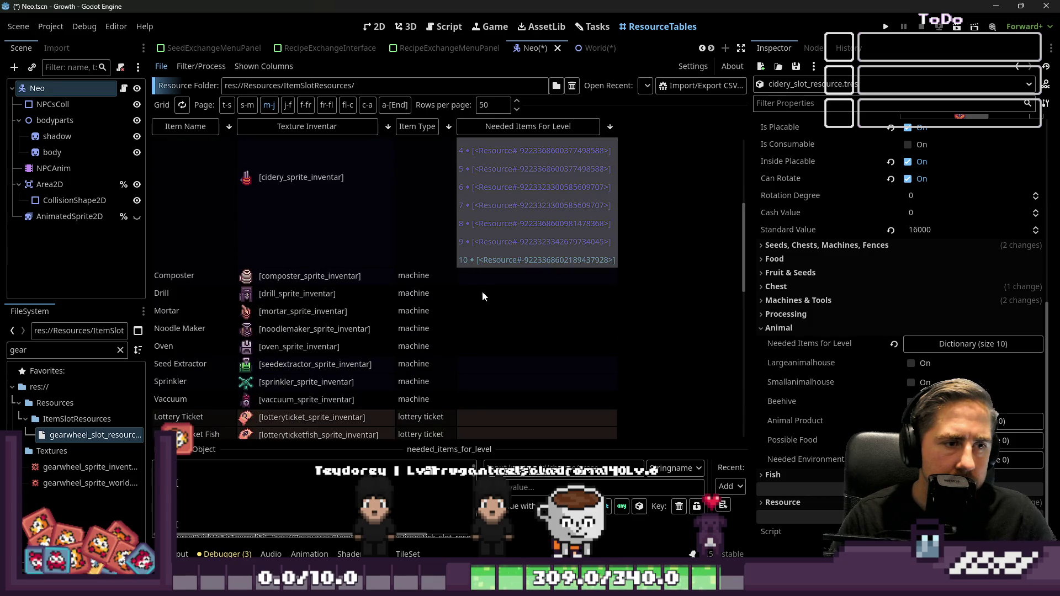
left_click(474, 399)
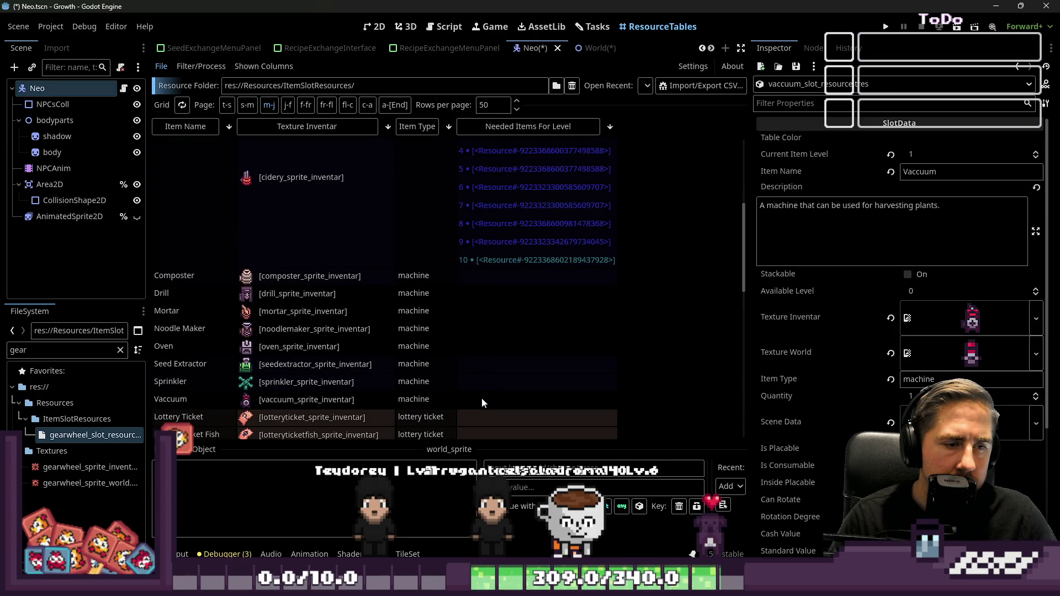
left_click_drag(482, 398, 475, 283)
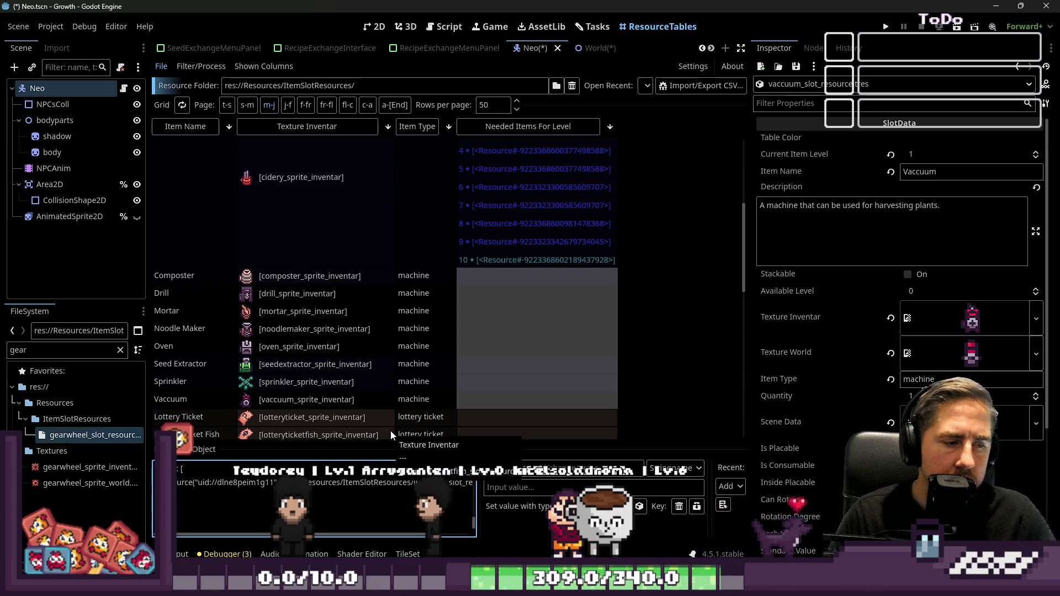
left_click(548, 289)
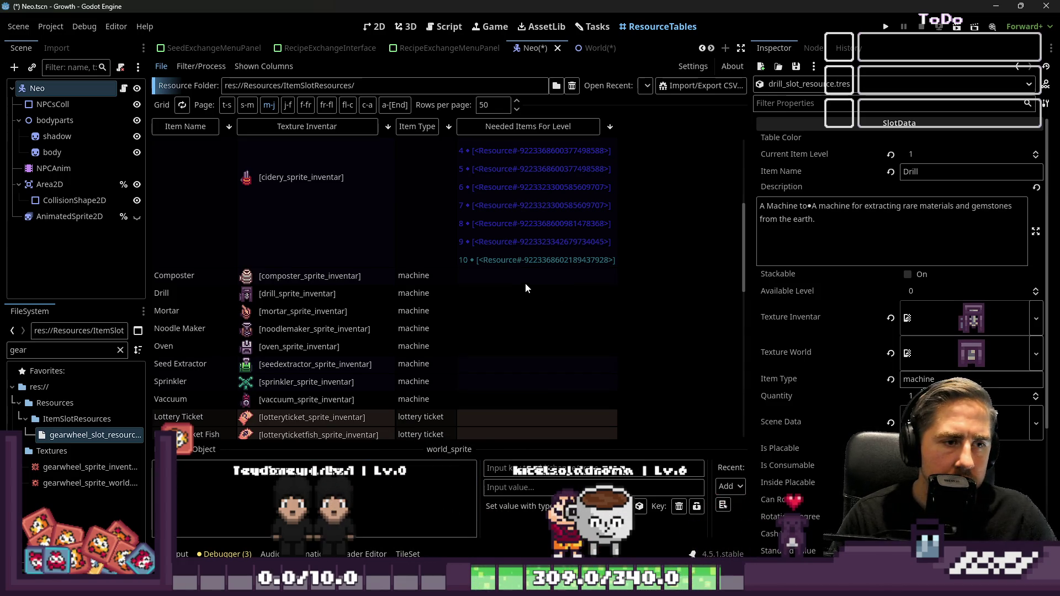
left_click(525, 280)
- Select Cidery's Needed Items For Level cell, then Cheesedairy's empty needed-items cell
scroll(884, 321, "down", 2)
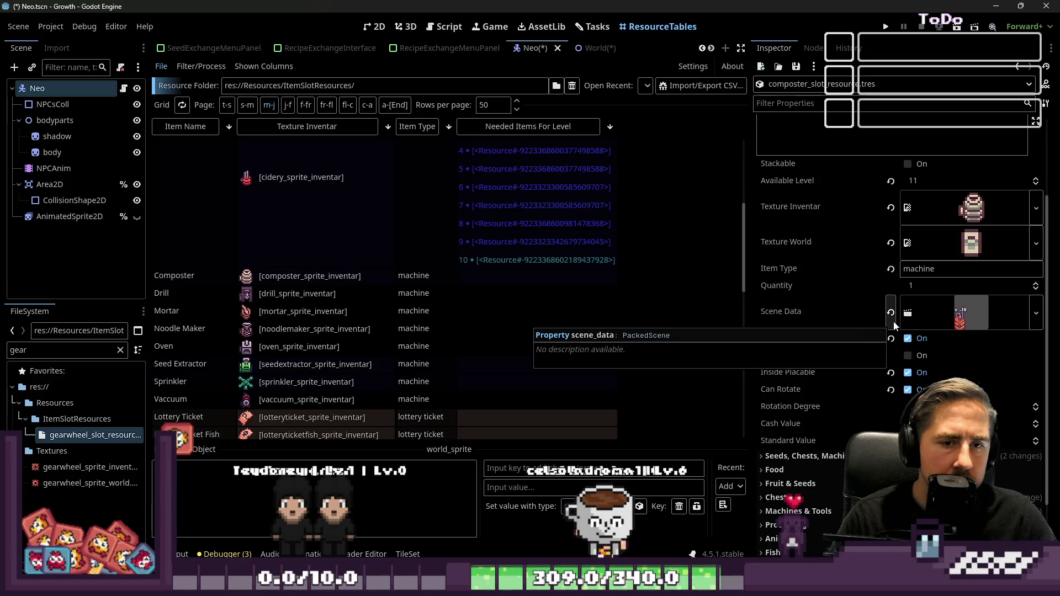
scroll(891, 331, "down", 2)
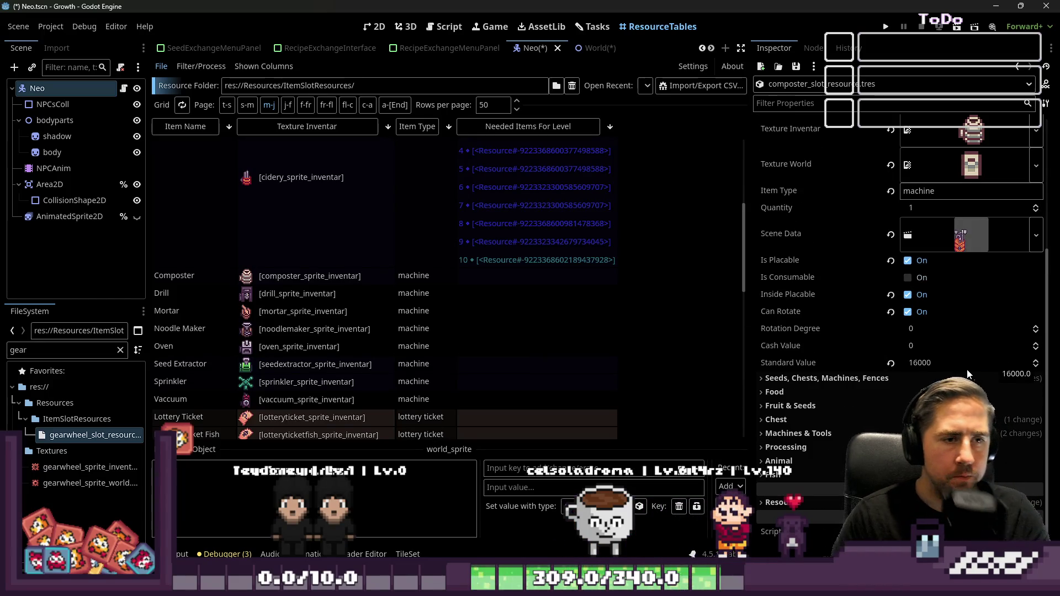
left_click(475, 253)
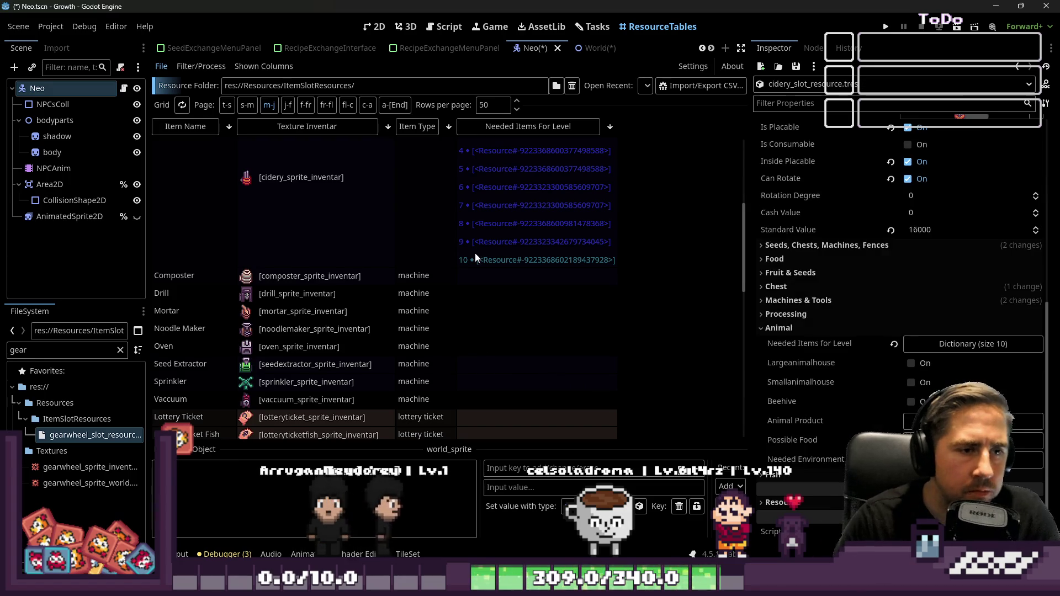
scroll(475, 252, "up", 2)
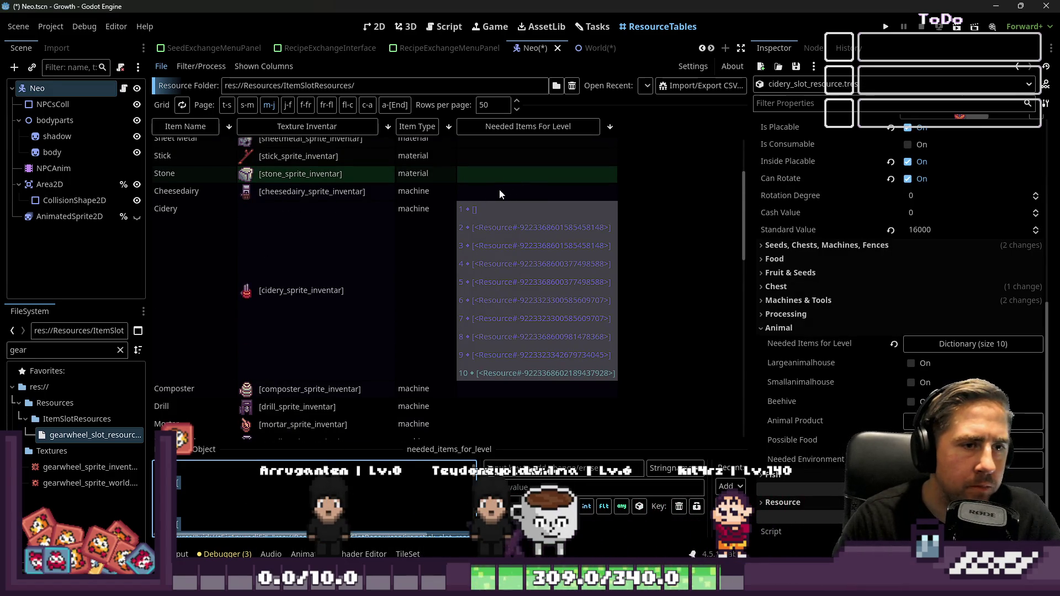
left_click(497, 193)
- Paste Cidery's needed-items list into Cheesedairy, Composter and Drill
key("ctrl+v")
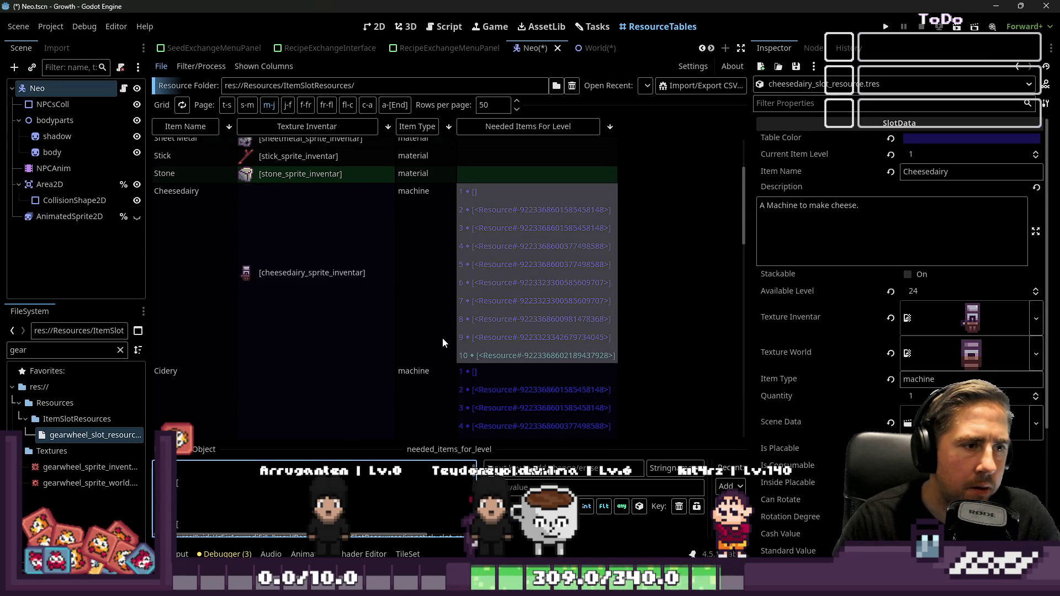
scroll(442, 337, "down", 1)
scroll(442, 310, "down", 6)
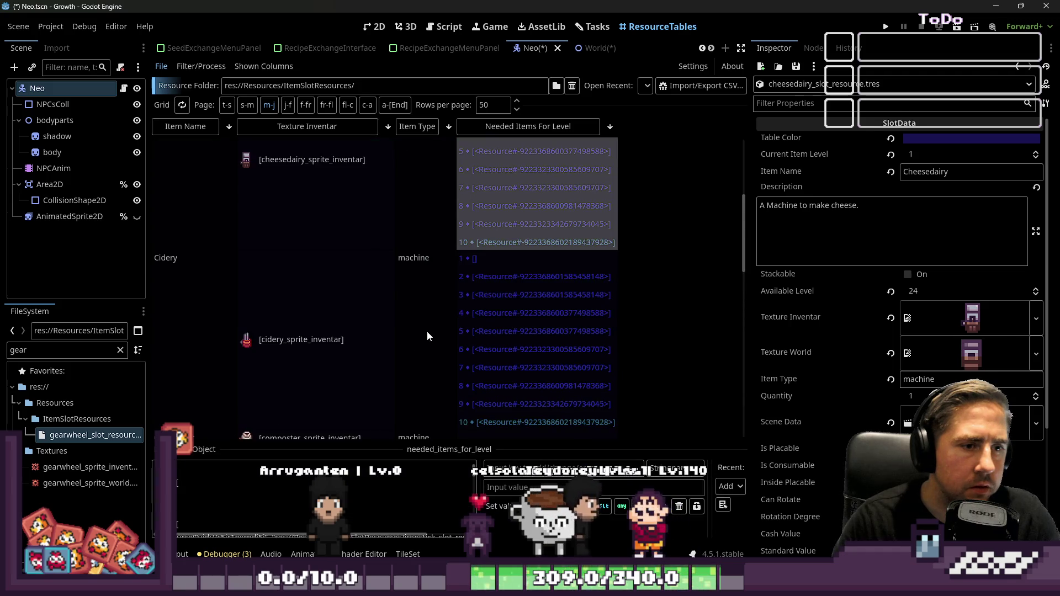
left_click(485, 288)
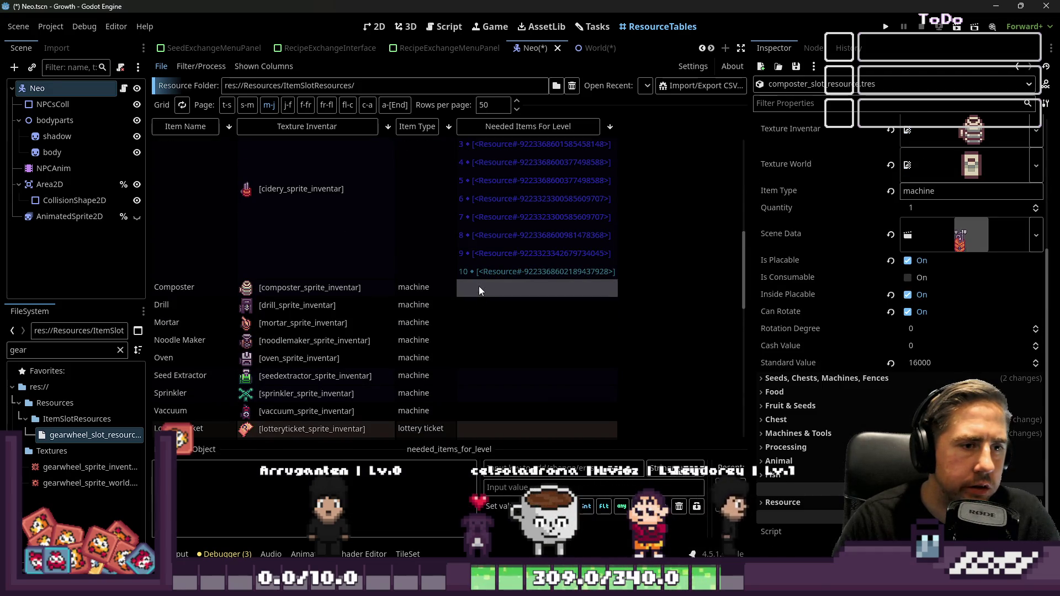
key("ctrl+v")
scroll(473, 336, "down", 4)
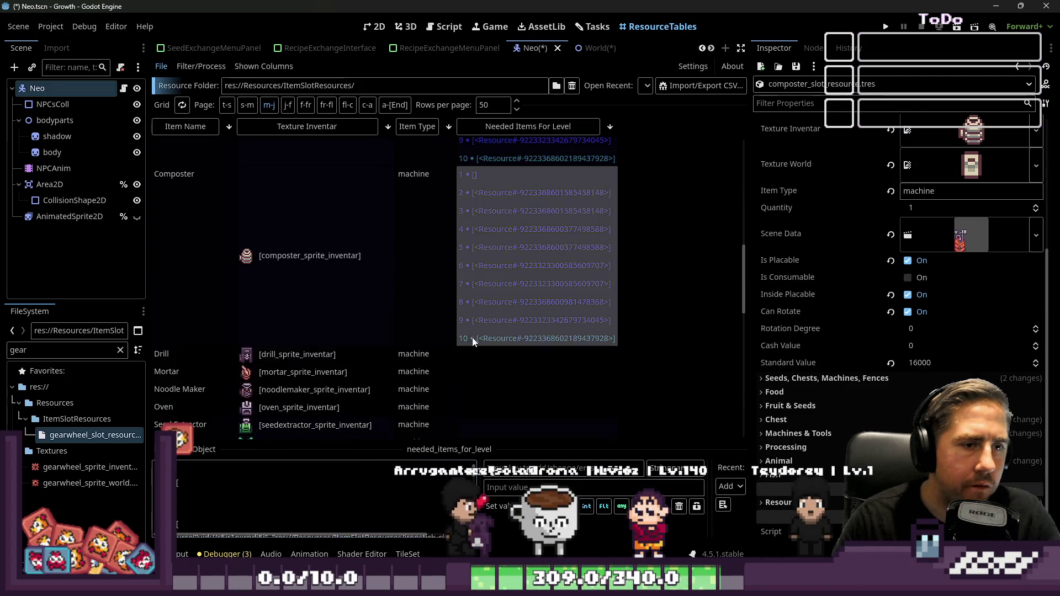
left_click(482, 316)
key("ctrl+v")
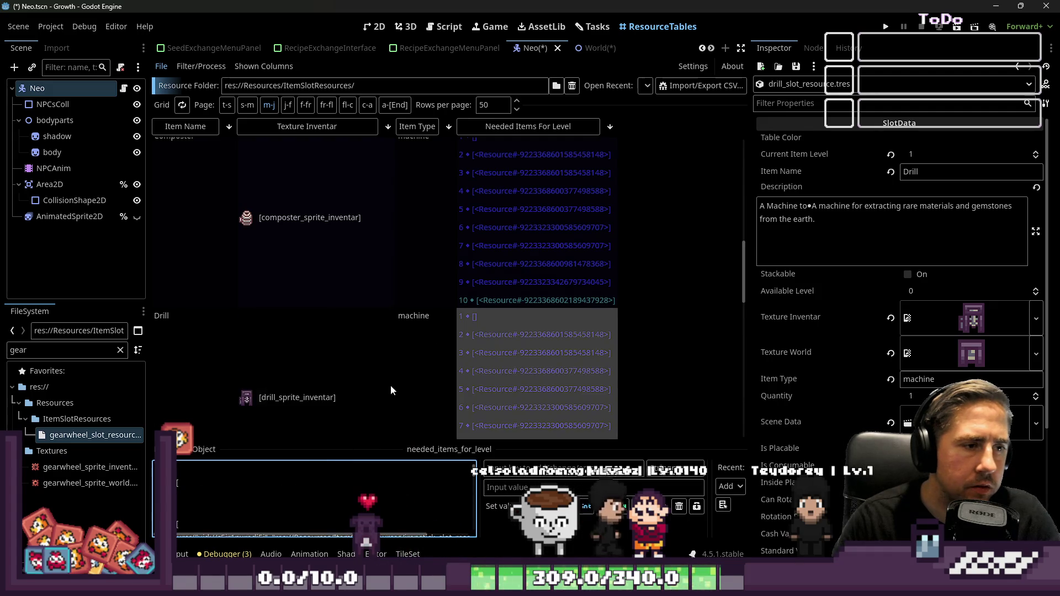
- Paste the needed-items list into the Mortar and Noodle Maker rows
scroll(390, 386, "down", 4)
left_click(493, 287)
left_click(480, 270)
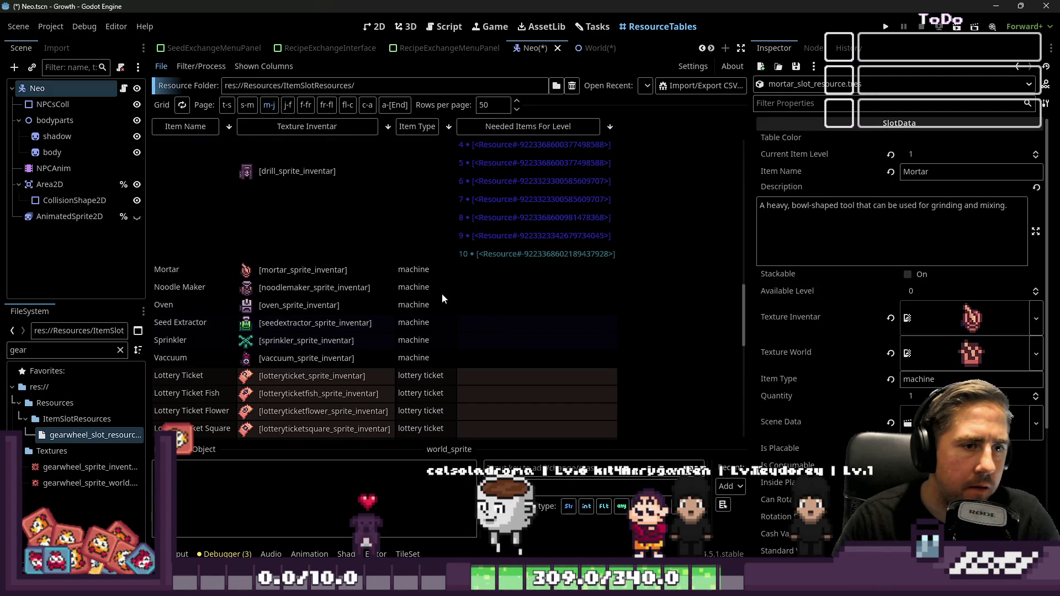
left_click(442, 287)
left_click(481, 270)
left_click(271, 492)
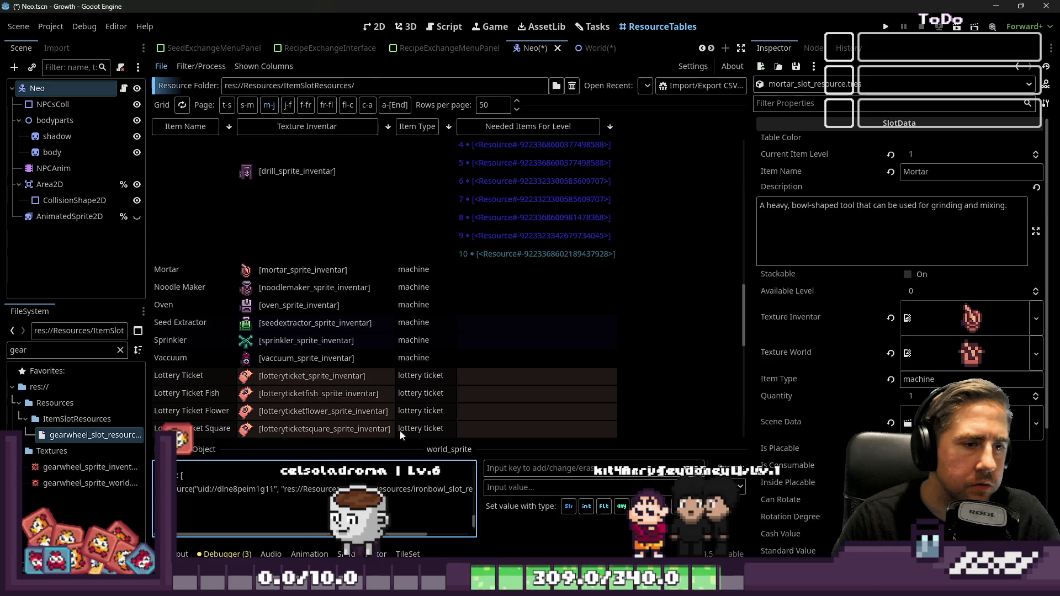
left_click(467, 276)
key("ctrl+v")
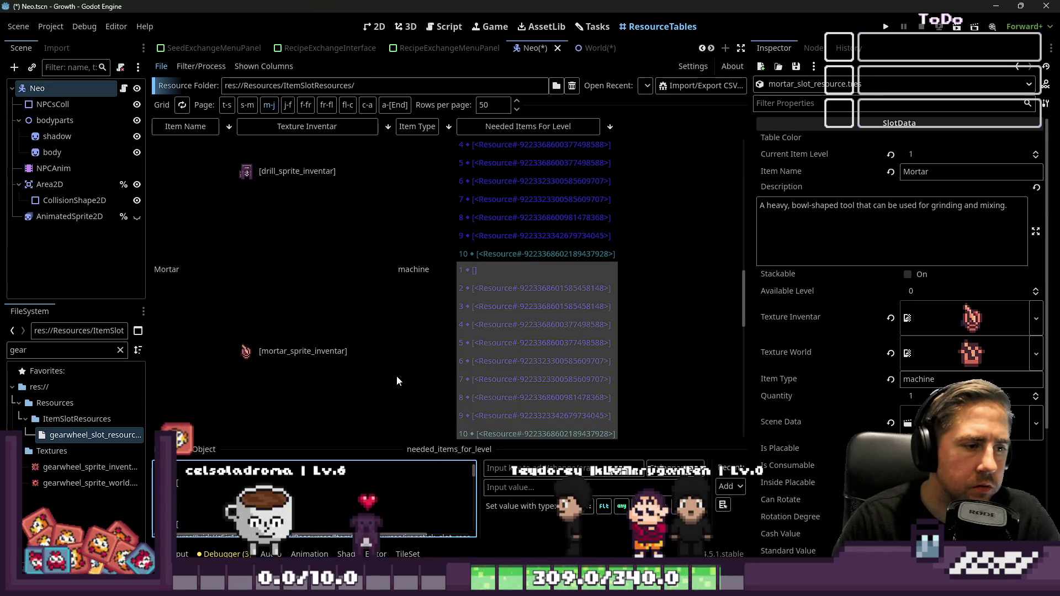
scroll(396, 376, "down", 2)
left_click(482, 343)
left_click(508, 368)
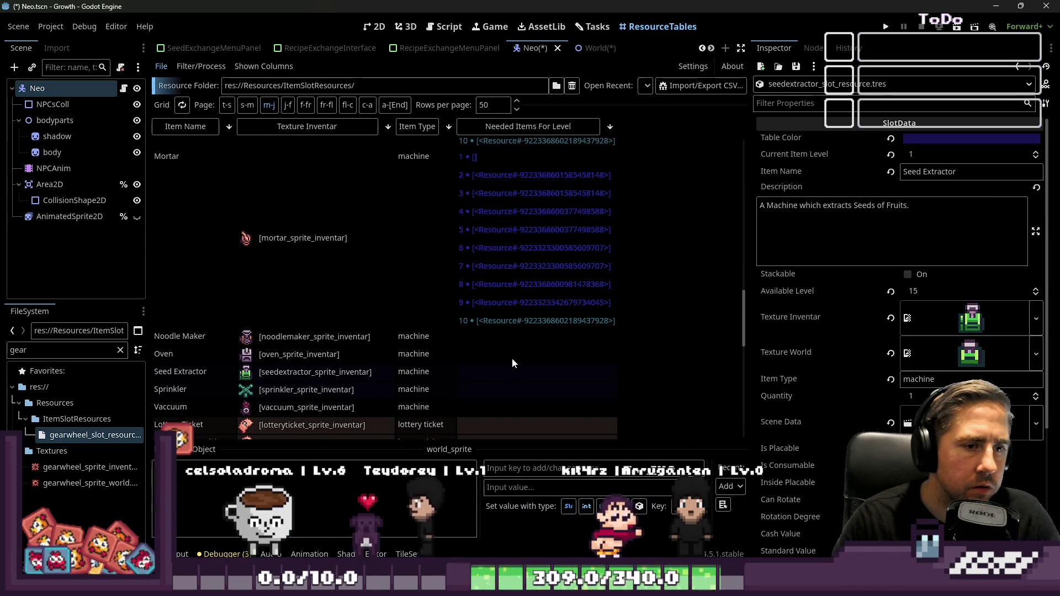
left_click(535, 339)
left_click(317, 492)
key("ctrl+v")
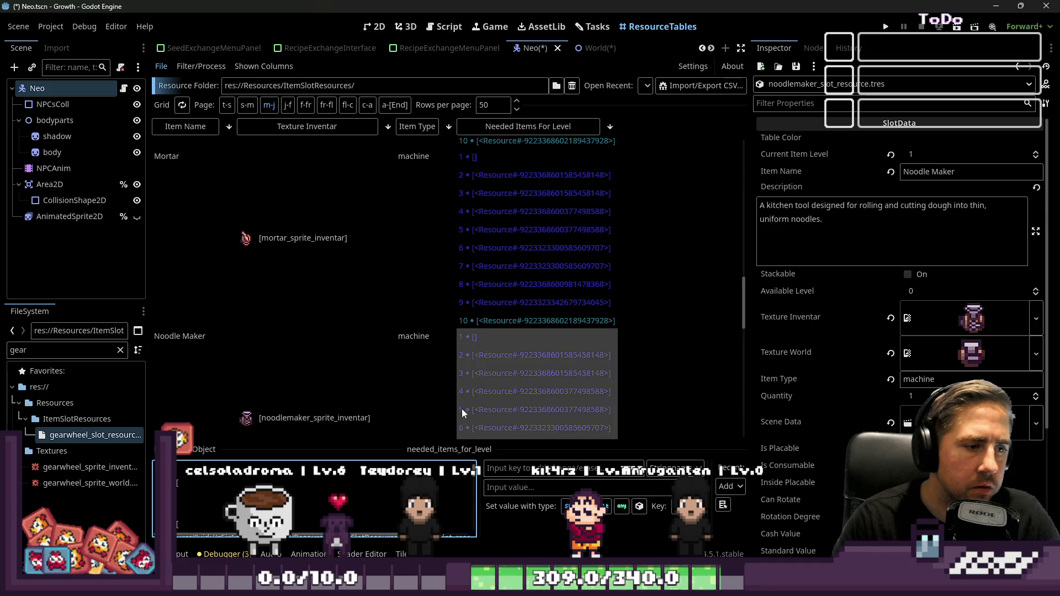
- Paste the needed-items list into Oven, Seed Extractor, Sprinkler and Vaccuum
scroll(433, 293, "down", 3)
left_click(506, 365)
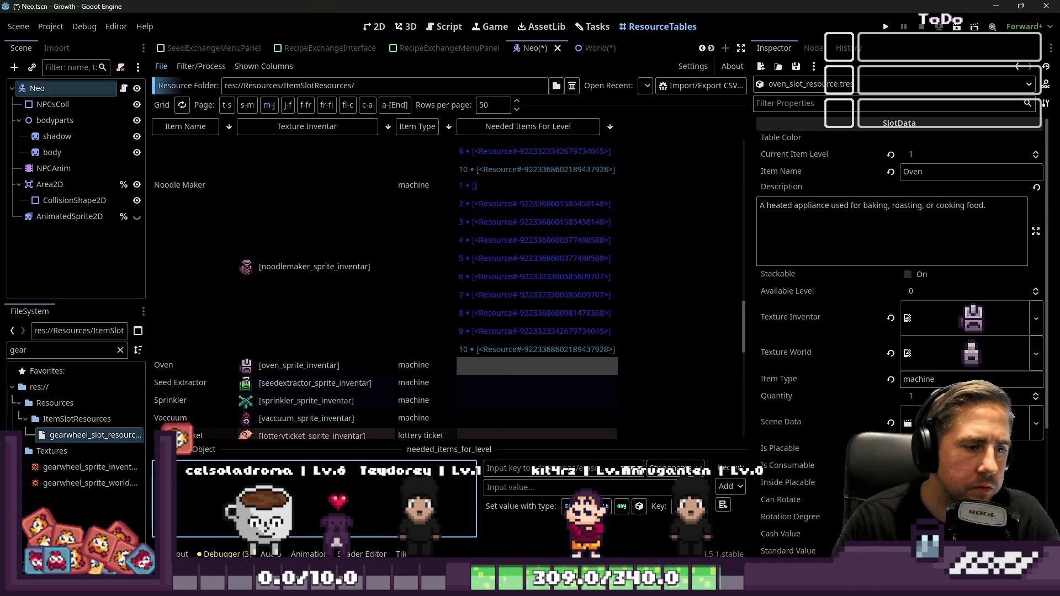
key("ctrl+v")
scroll(413, 341, "down", 5)
left_click(491, 298)
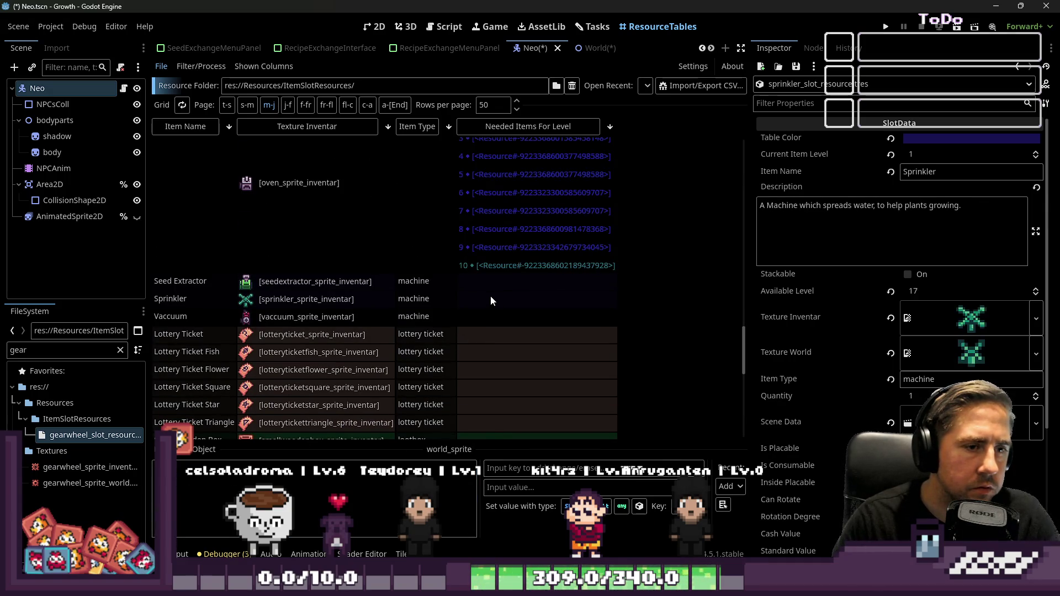
left_click(492, 284)
left_click(492, 283)
key("ctrl+v")
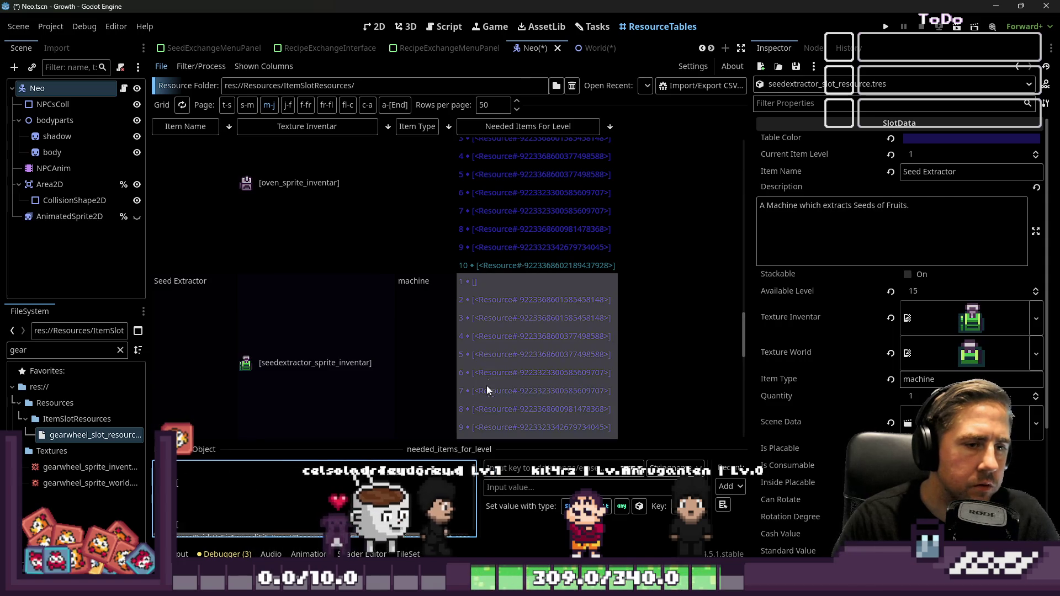
scroll(442, 332, "down", 3)
left_click(480, 279)
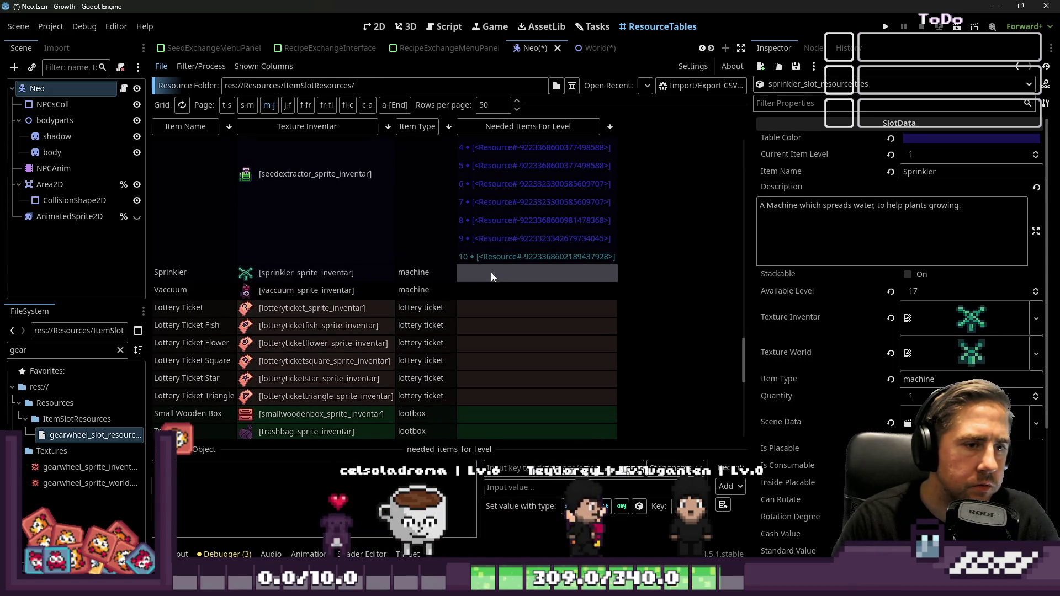
key("ctrl+v")
scroll(437, 354, "down", 3)
left_click(476, 307)
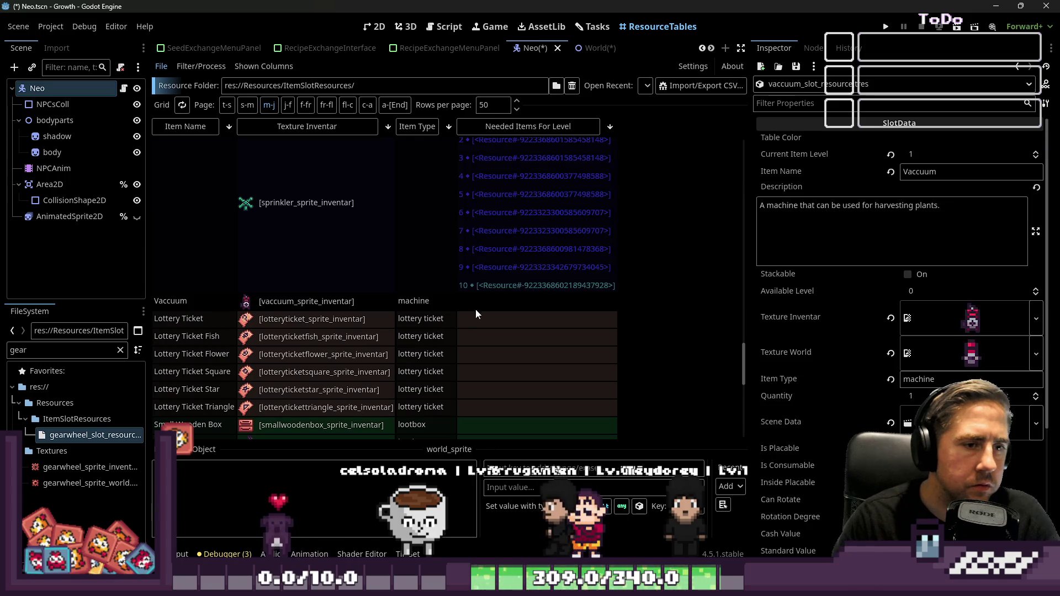
left_click(476, 309)
key("ctrl+v")
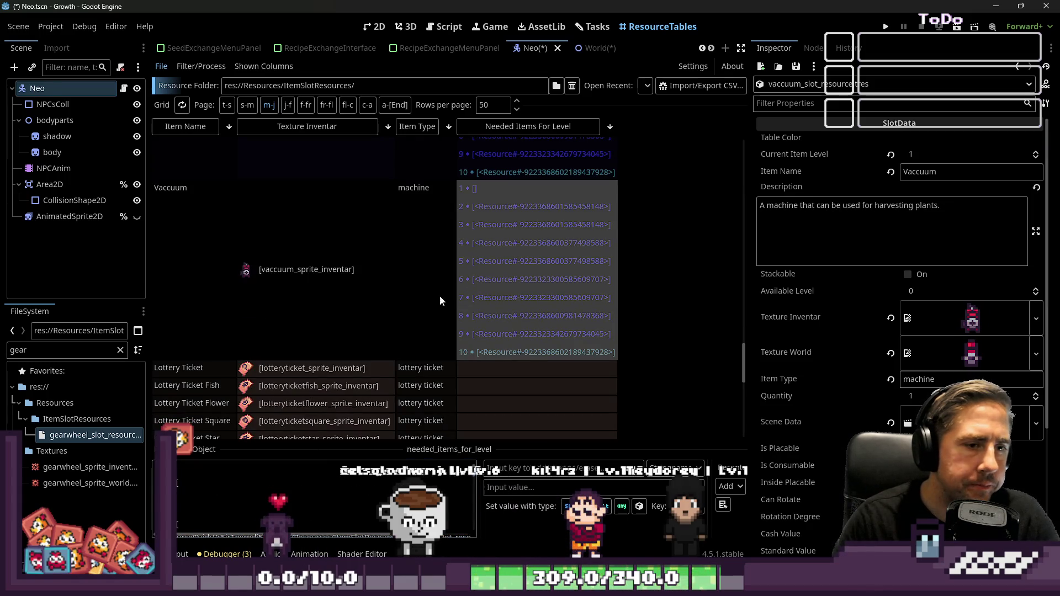
- Scroll the resource table back up to Cidery's row, reviewing the pasted needed-items cells along the way
left_click(350, 224)
scroll(442, 263, "up", 2)
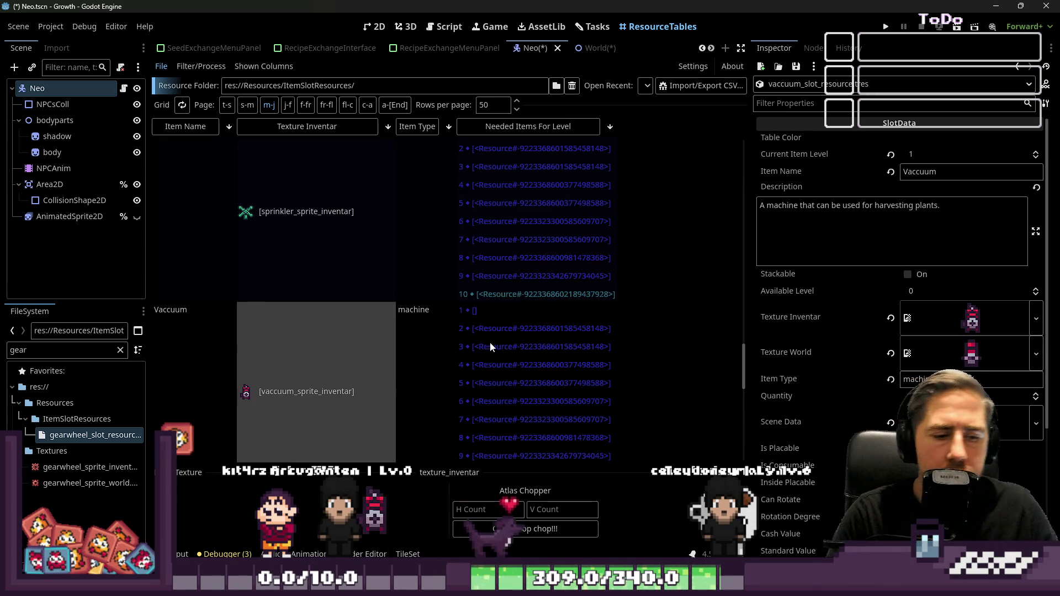
scroll(440, 374, "down", 5)
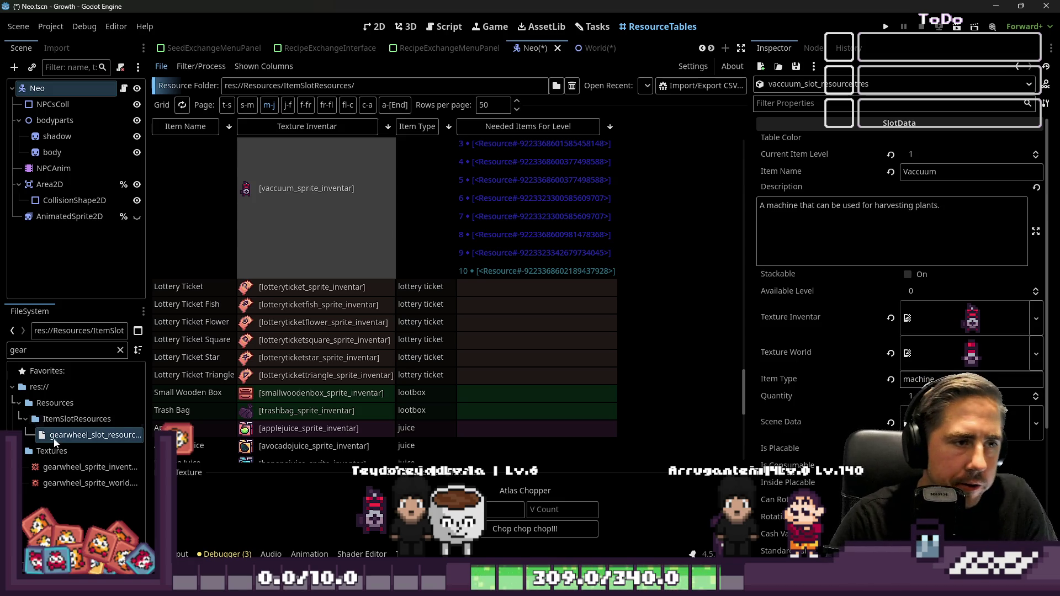
scroll(430, 283, "up", 3)
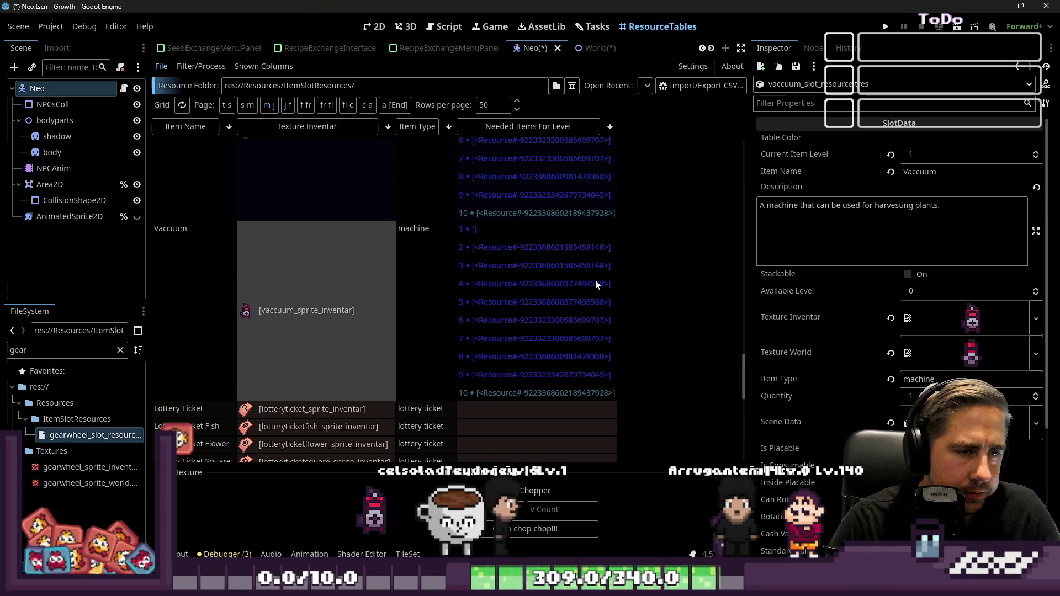
scroll(597, 285, "up", 10)
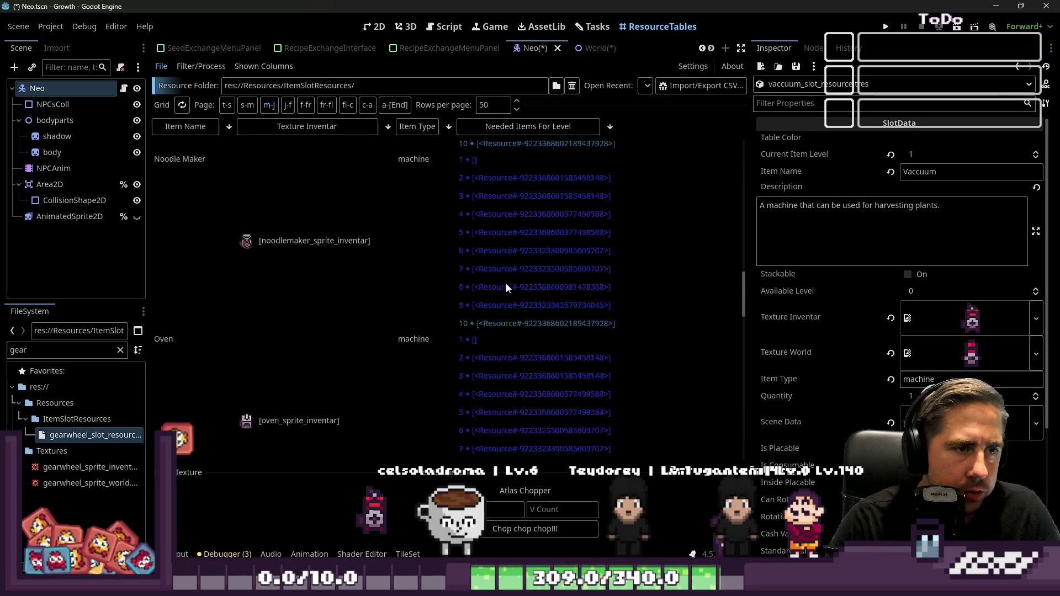
scroll(497, 278, "up", 8)
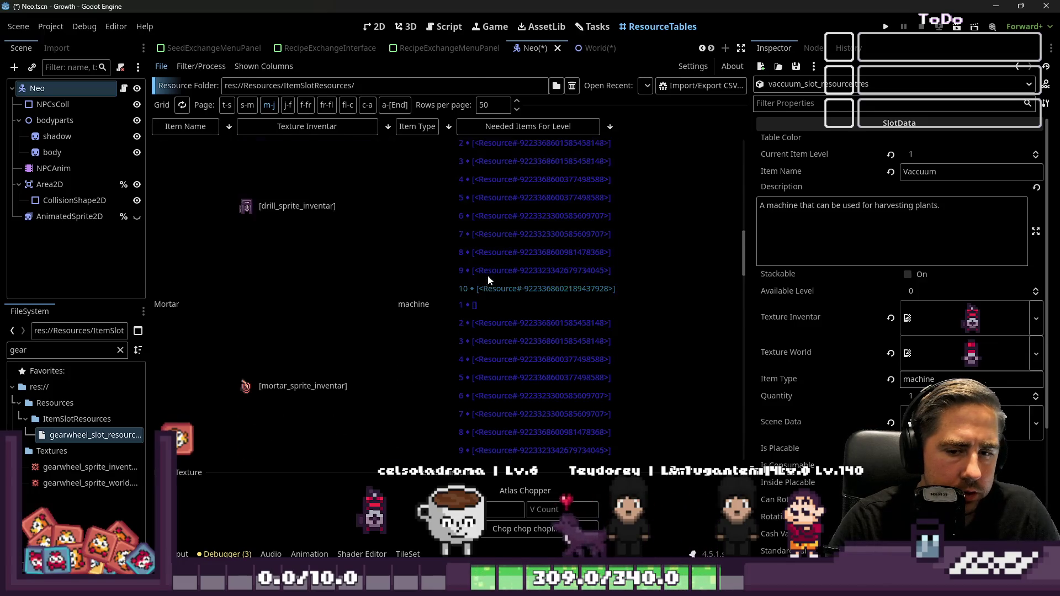
scroll(489, 280, "down", 10)
scroll(483, 285, "down", 10)
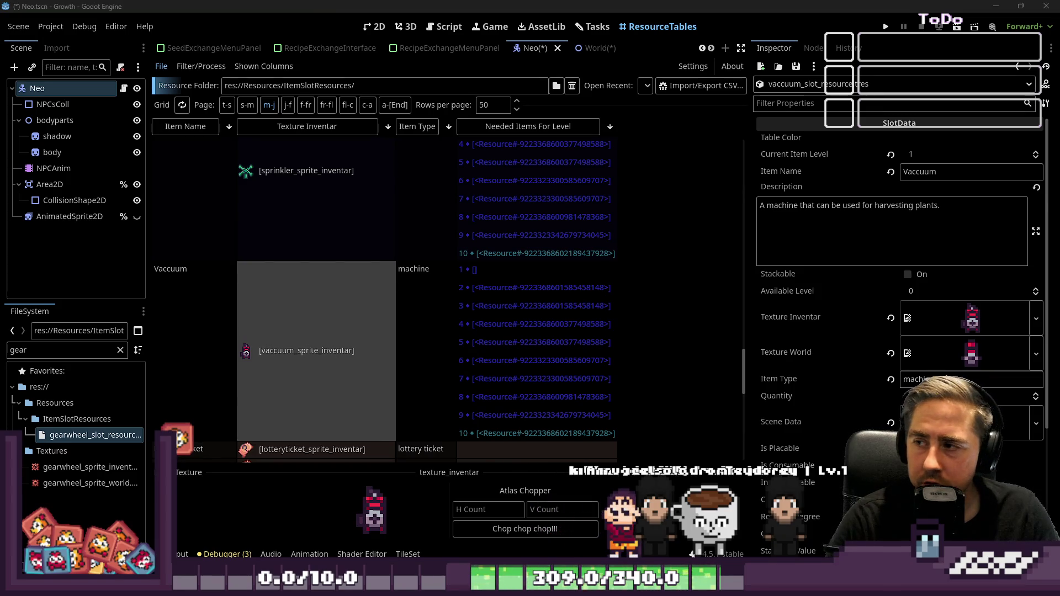
scroll(265, 295, "down", 3)
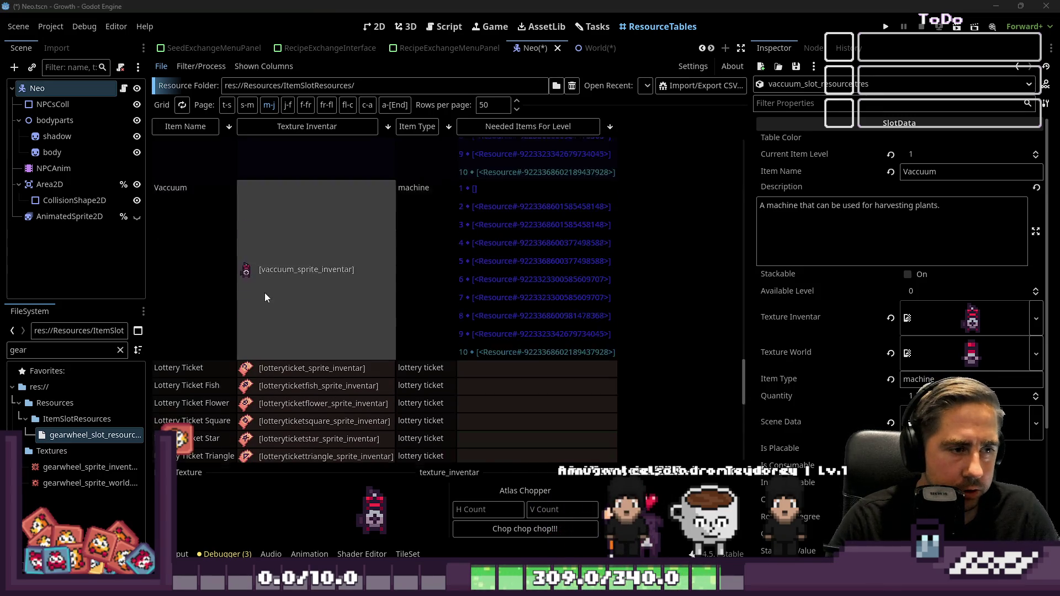
scroll(271, 287, "up", 5)
scroll(281, 282, "up", 5)
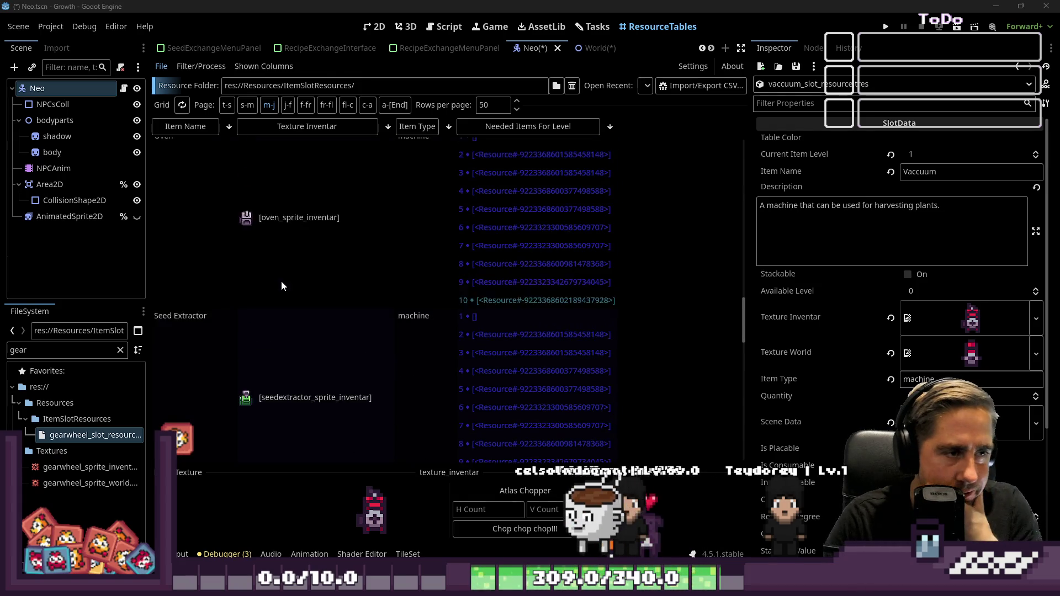
scroll(283, 286, "up", 5)
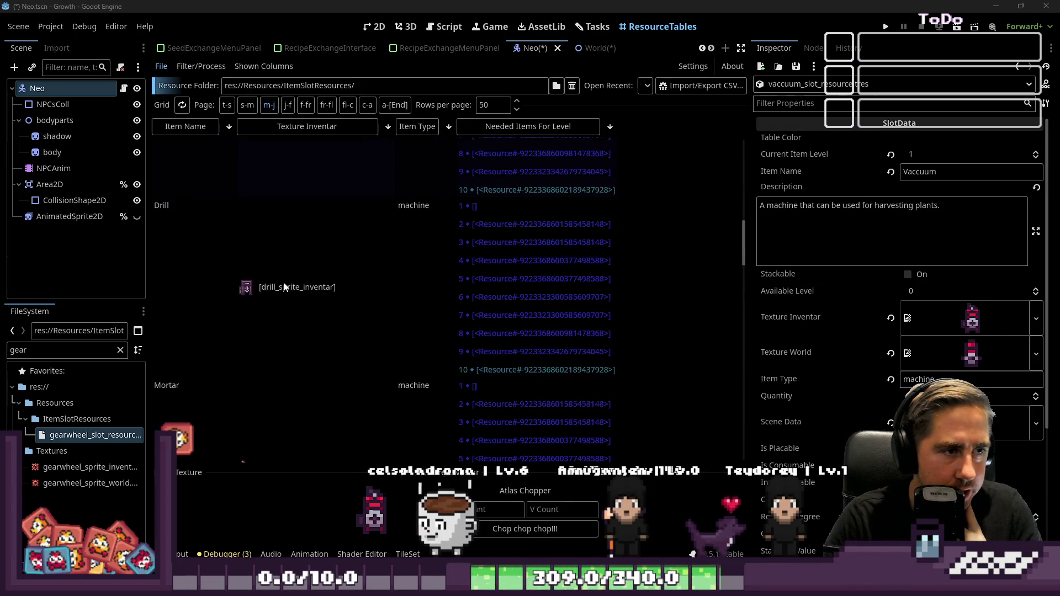
scroll(284, 282, "up", 4)
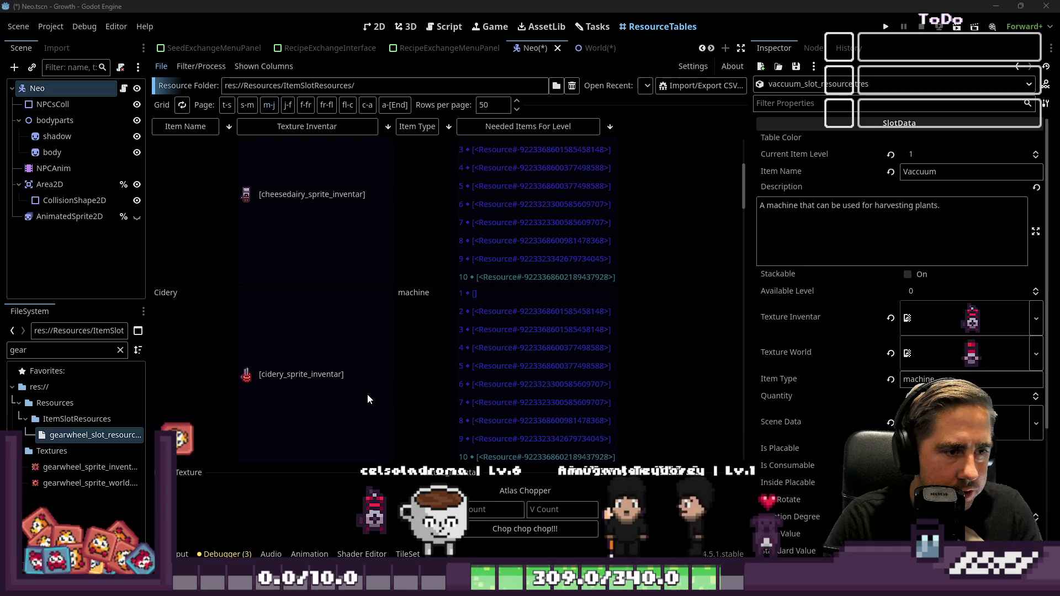
- Open cidery_slot_resource.tres, expand its size-10 Needed Items for Level dictionary, and expand level 2's array
left_click(516, 330)
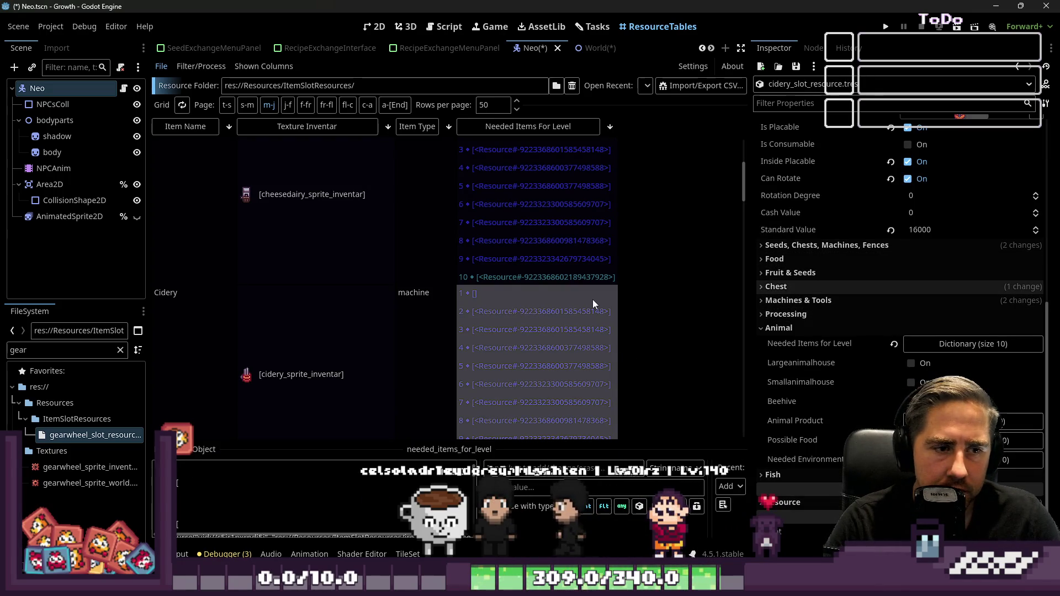
scroll(592, 300, "down", 2)
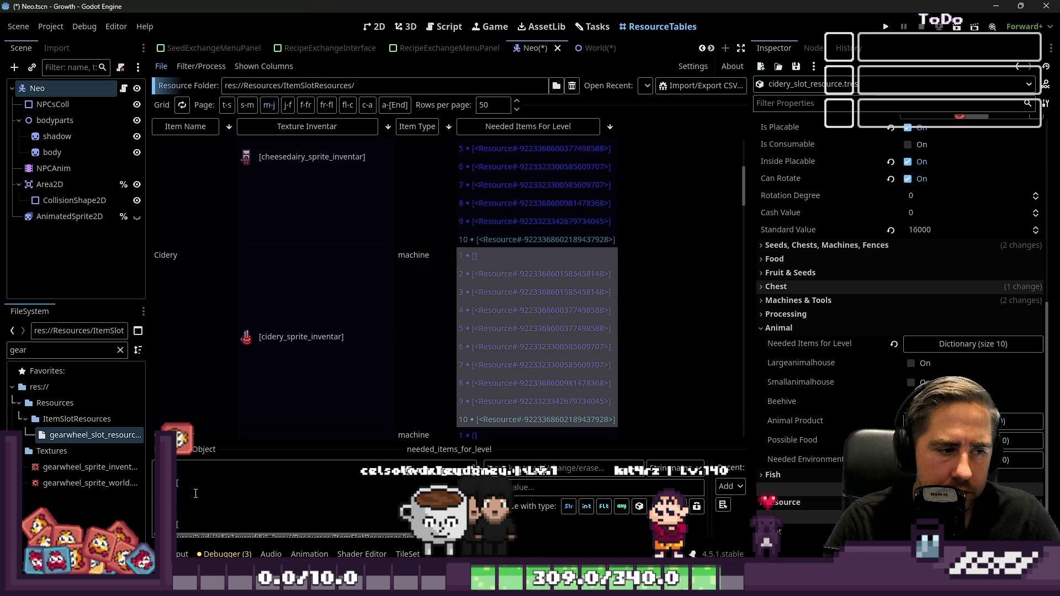
scroll(215, 477, "down", 2)
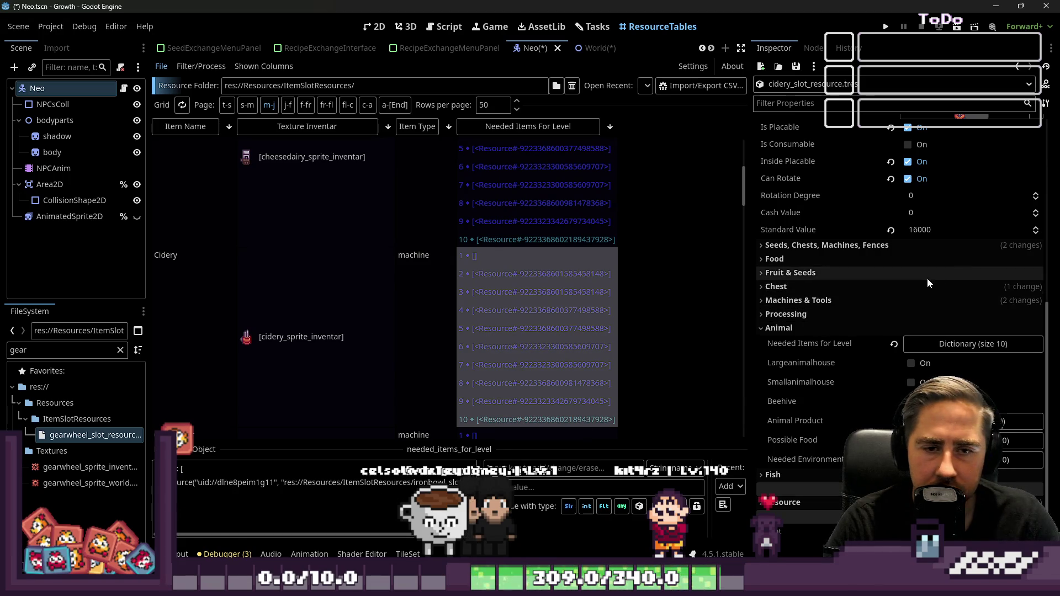
left_click(935, 350)
left_click(935, 350)
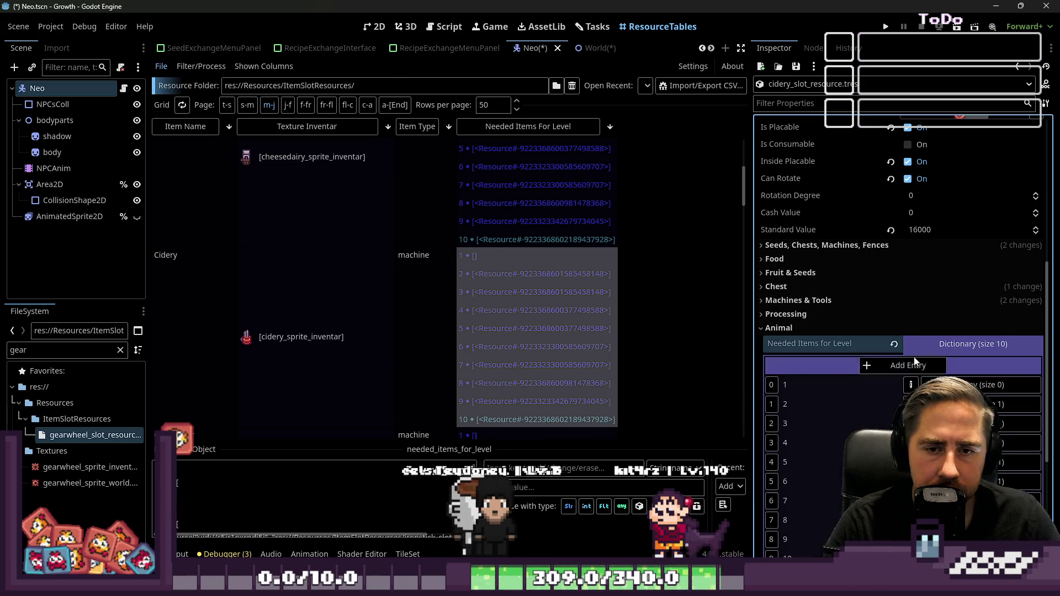
scroll(718, 350, "down", 3)
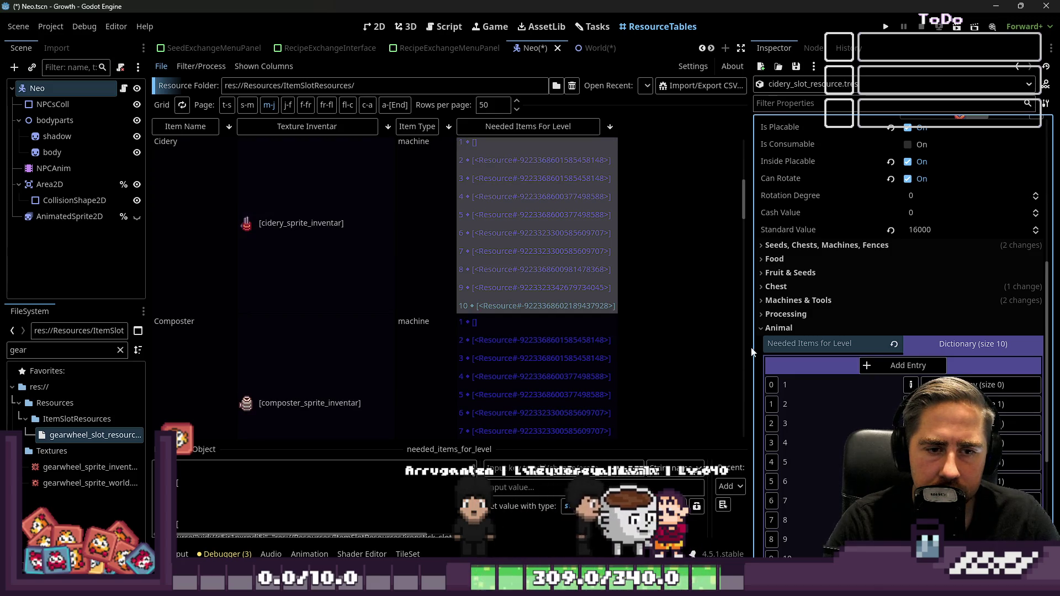
left_click_drag(750, 347, 544, 346)
scroll(962, 190, "down", 3)
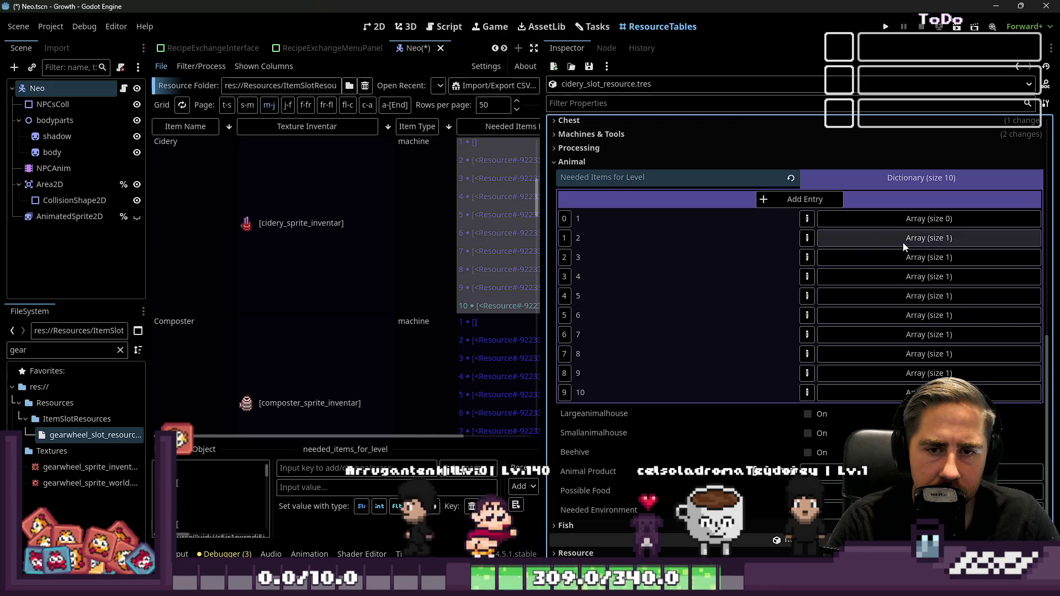
left_click(880, 238)
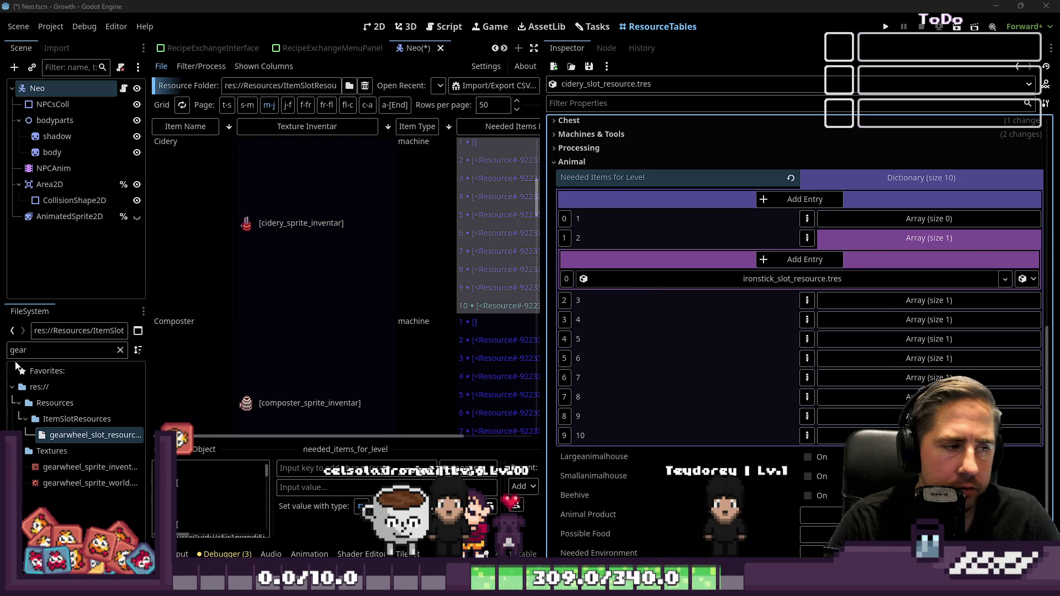
- Add applejuice_slot_resource.tres as a second level 2 slot, removing the extra empty slot
type("apple")
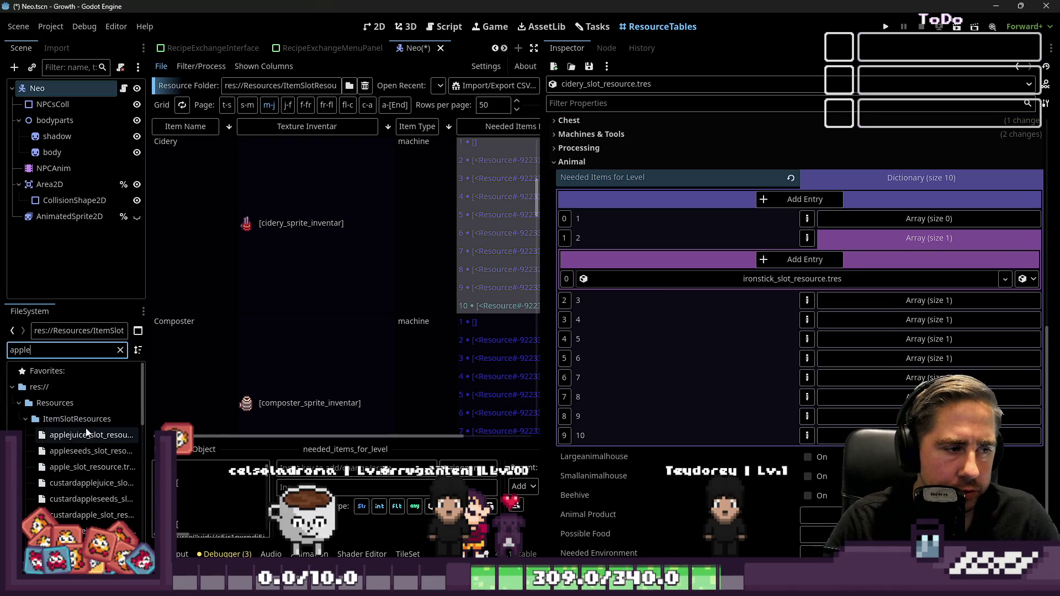
left_click(796, 269)
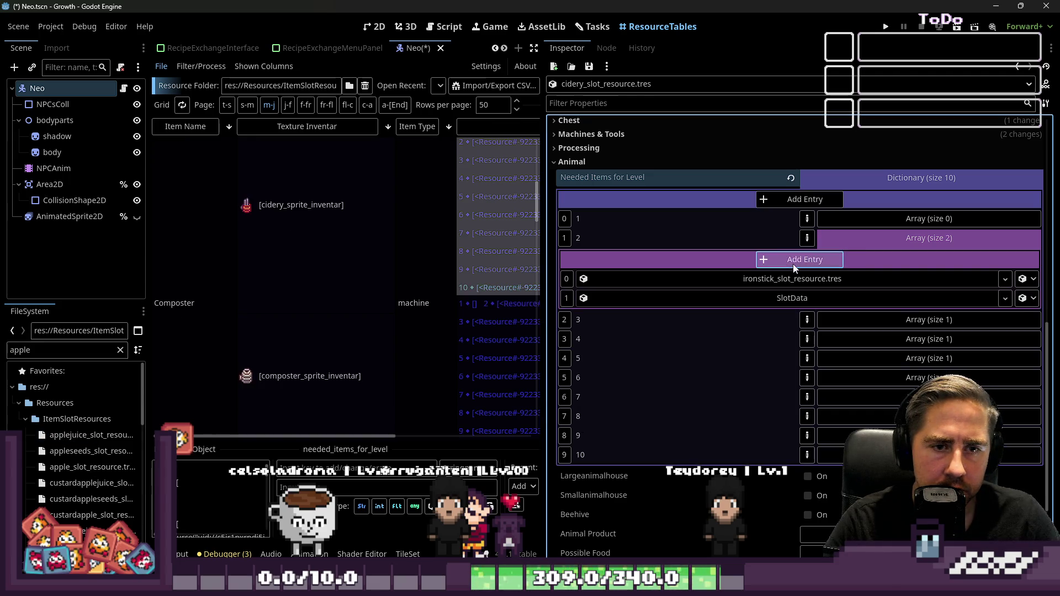
mouse_move(91, 435)
left_mouse_down()
mouse_move(724, 292)
mouse_move(618, 285)
mouse_move(773, 298)
left_mouse_up()
left_click(778, 259)
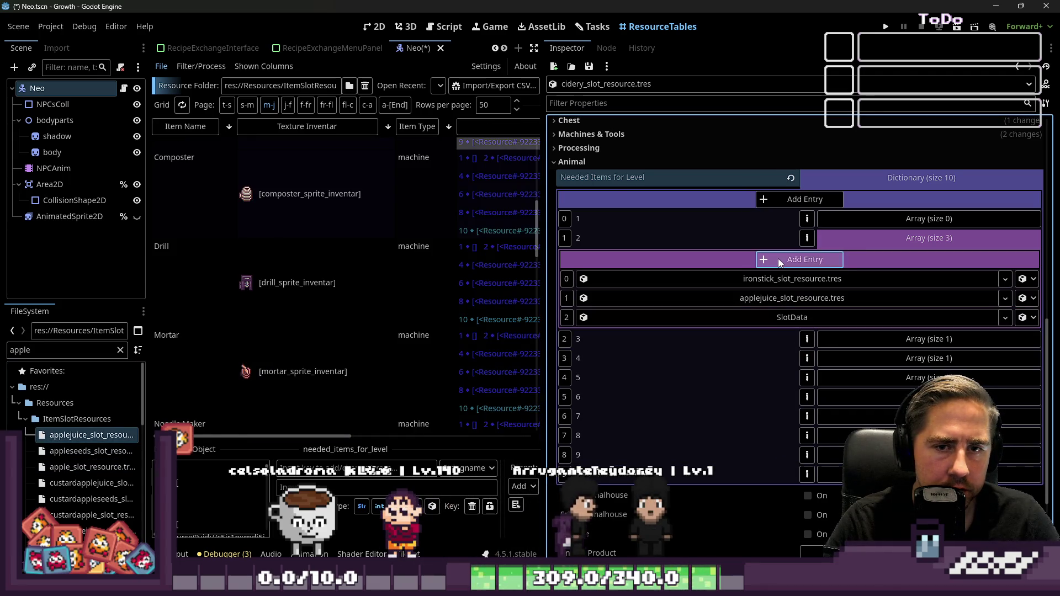
left_click(1026, 318)
left_click(992, 39)
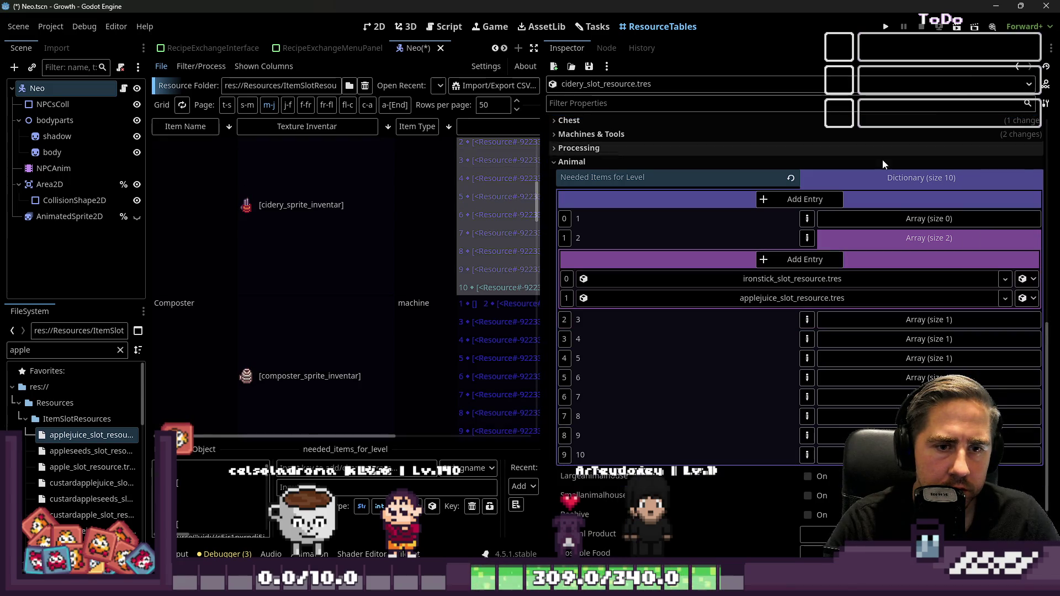
left_click(901, 243)
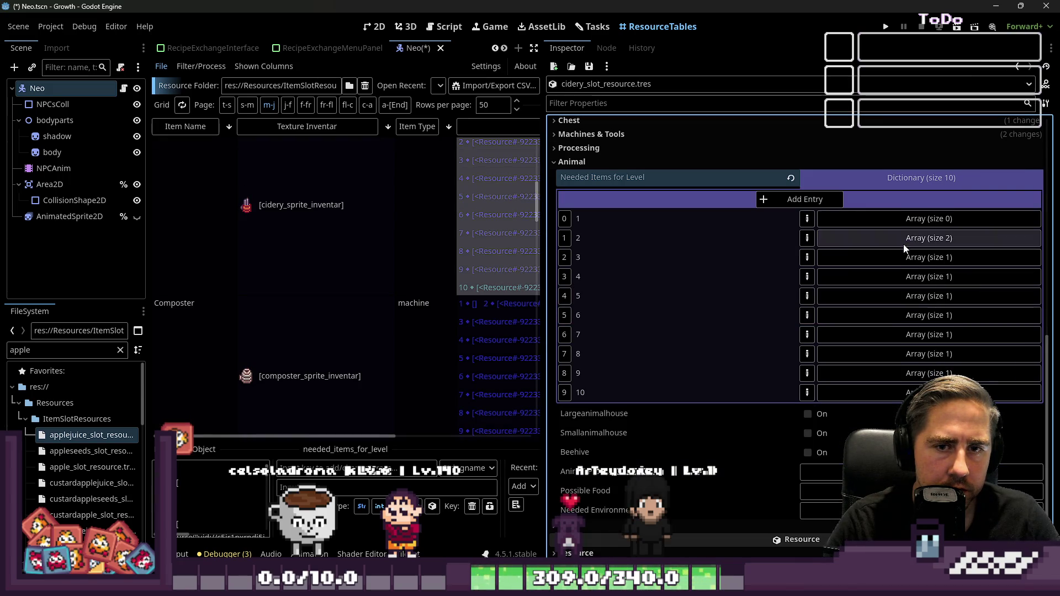
- Add carrotjuice_slot_resource.tres as level 3's second needed item
left_click(902, 257)
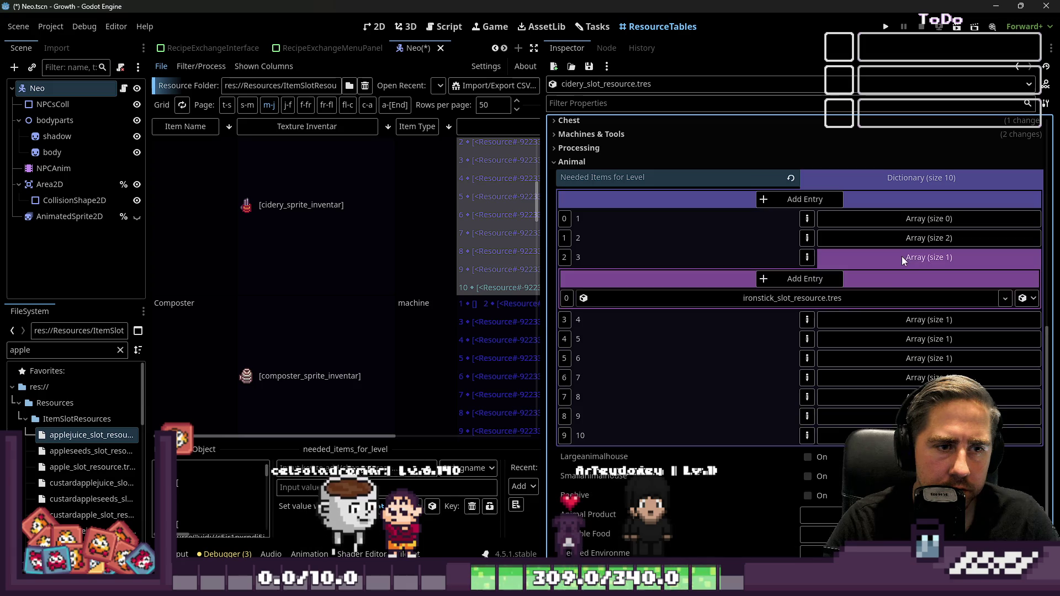
left_click(809, 278)
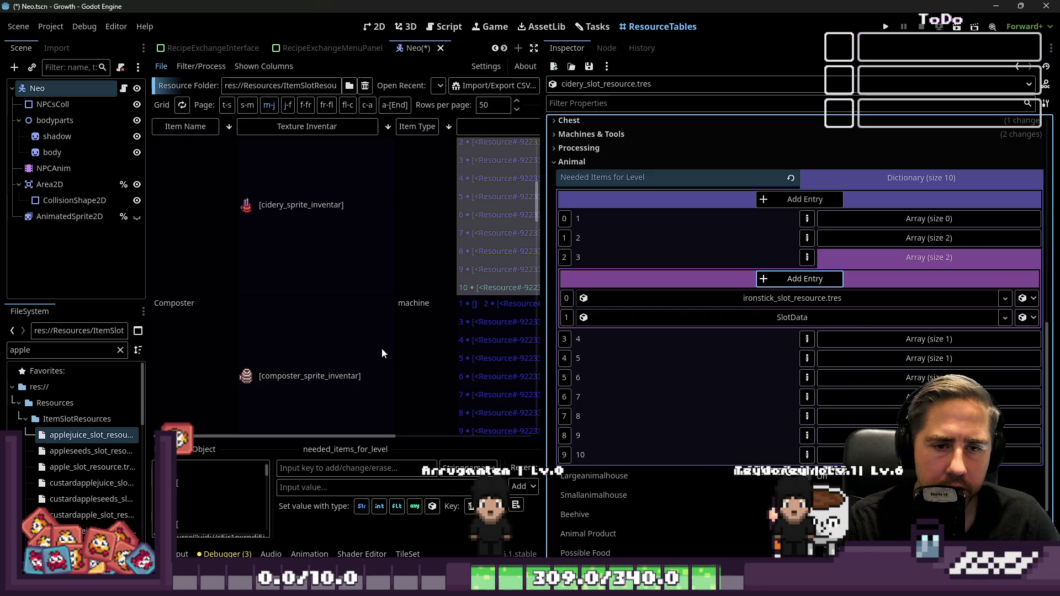
double_click(53, 347)
type("carrot")
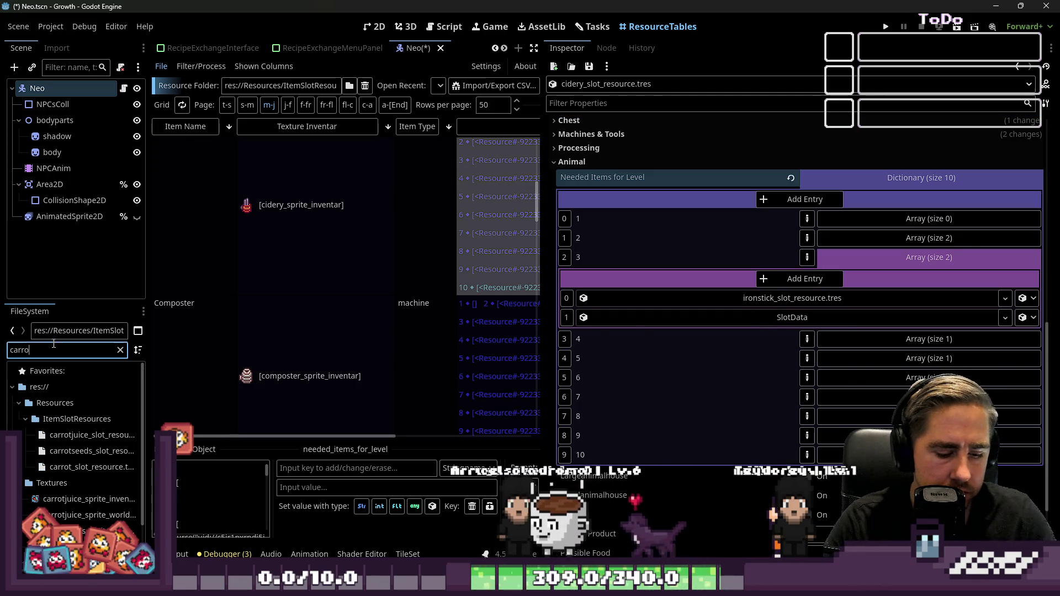
mouse_move(56, 435)
left_mouse_down()
mouse_move(795, 323)
mouse_move(781, 318)
left_mouse_up()
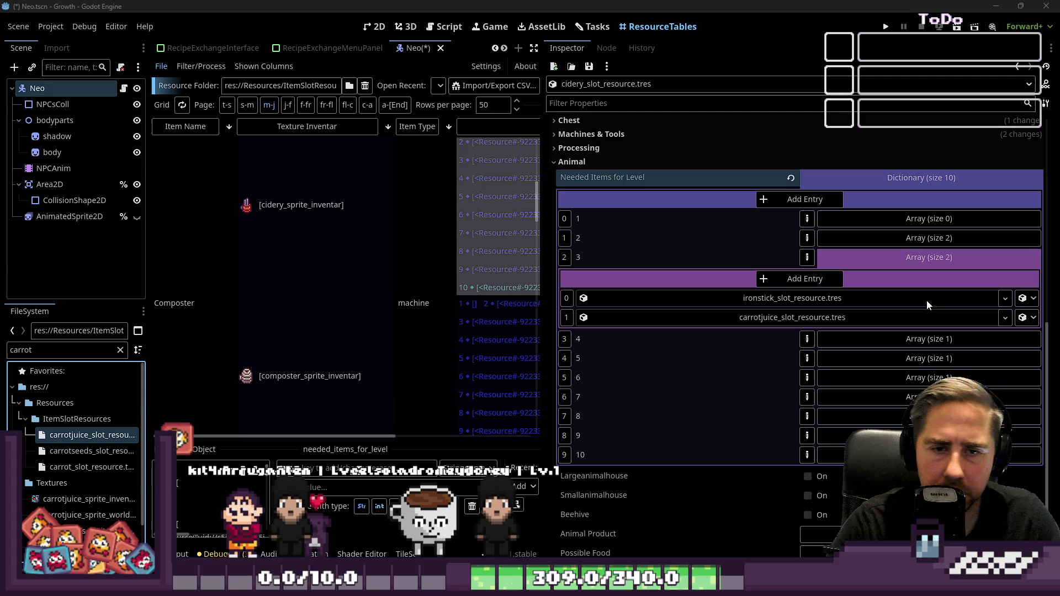
left_click(876, 255)
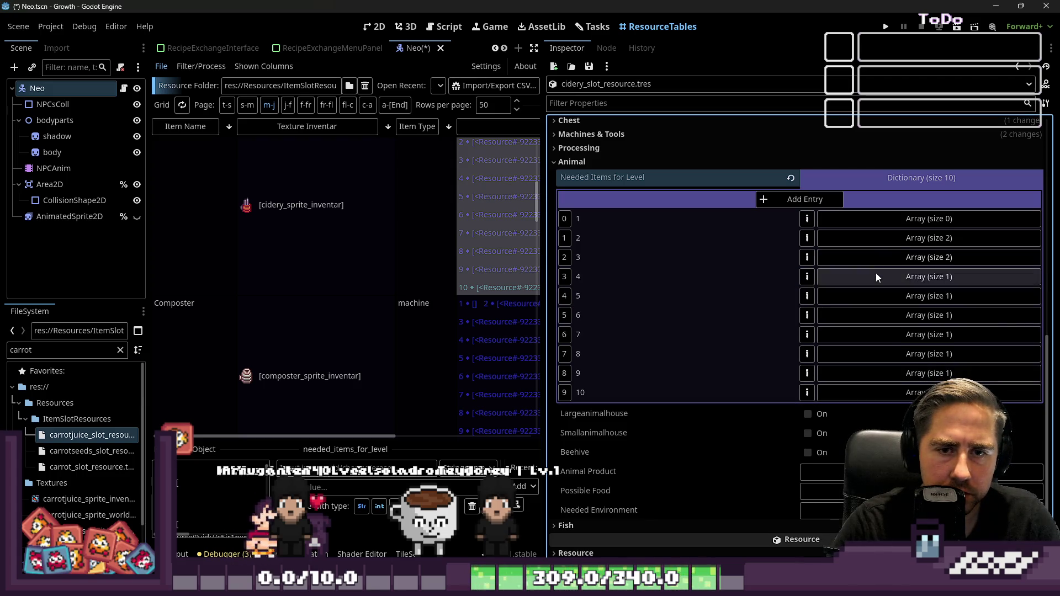
- Add the tomato slot resource as level 4's second needed item, then expand level 5's list
left_click(876, 275)
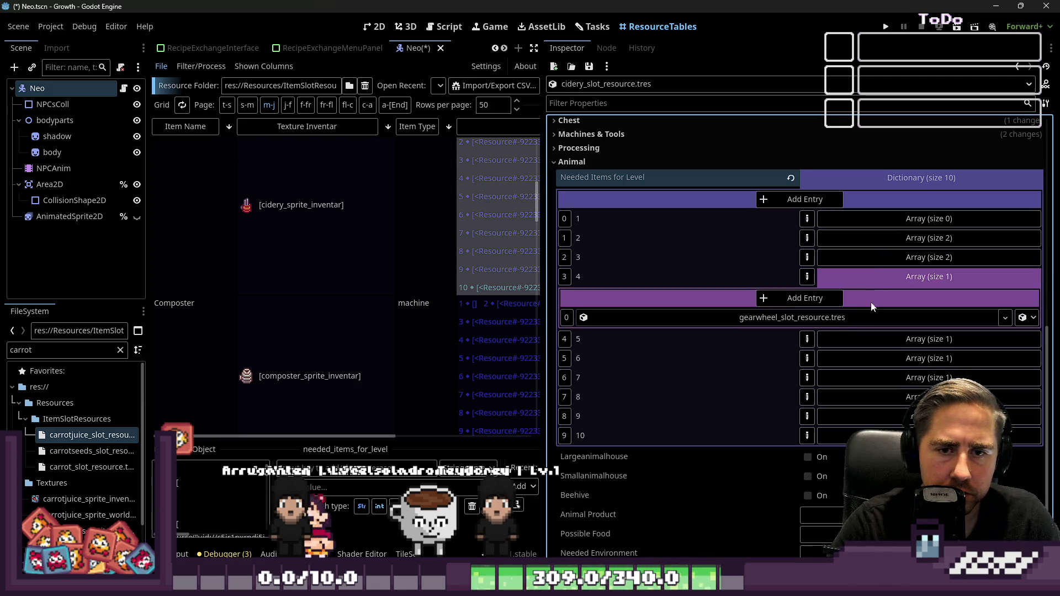
left_click(906, 277)
left_click(907, 277)
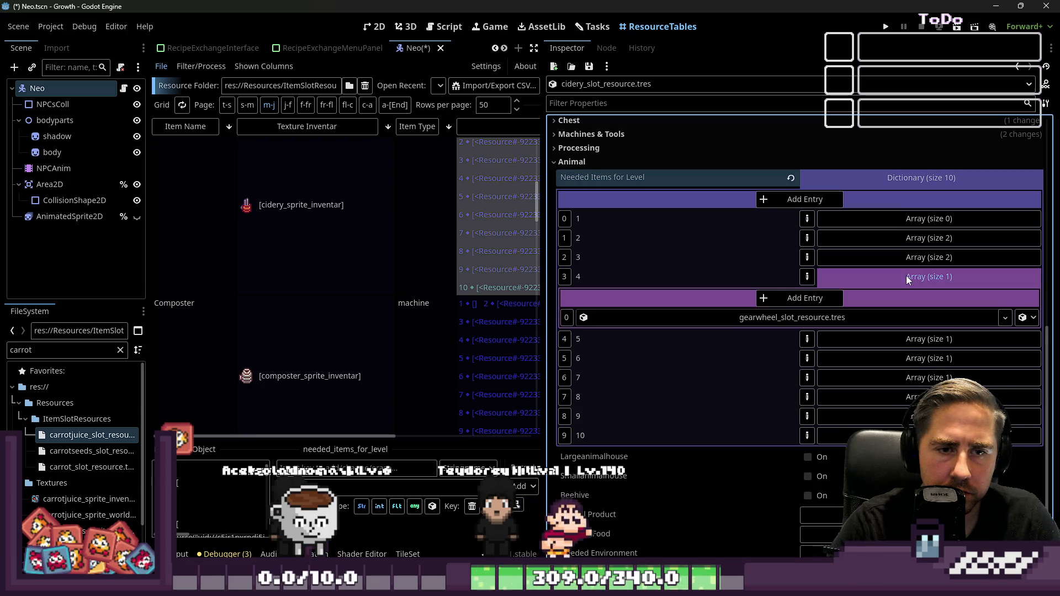
left_click(906, 276)
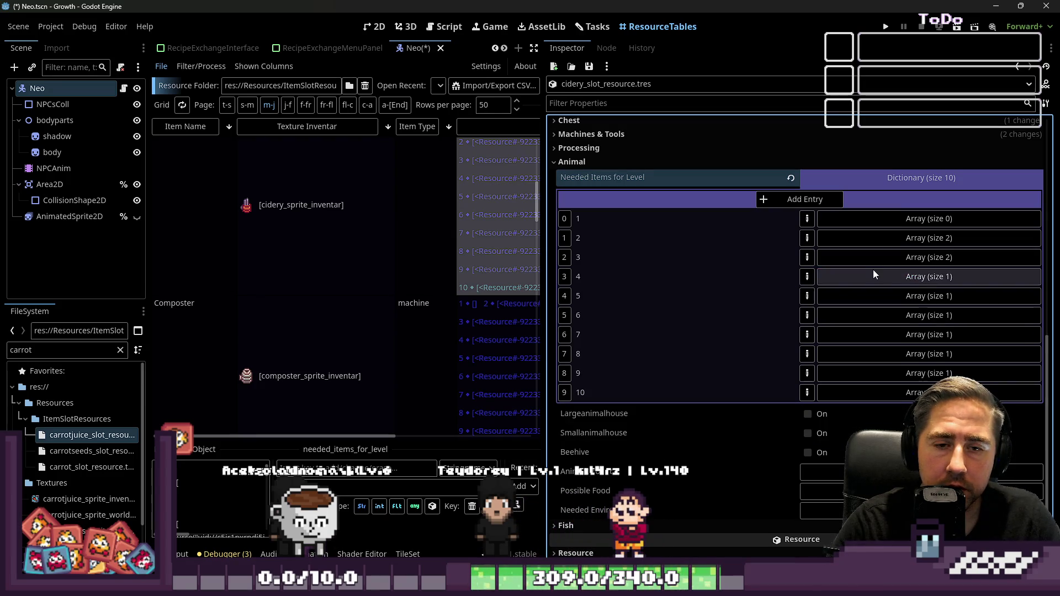
left_click(873, 275)
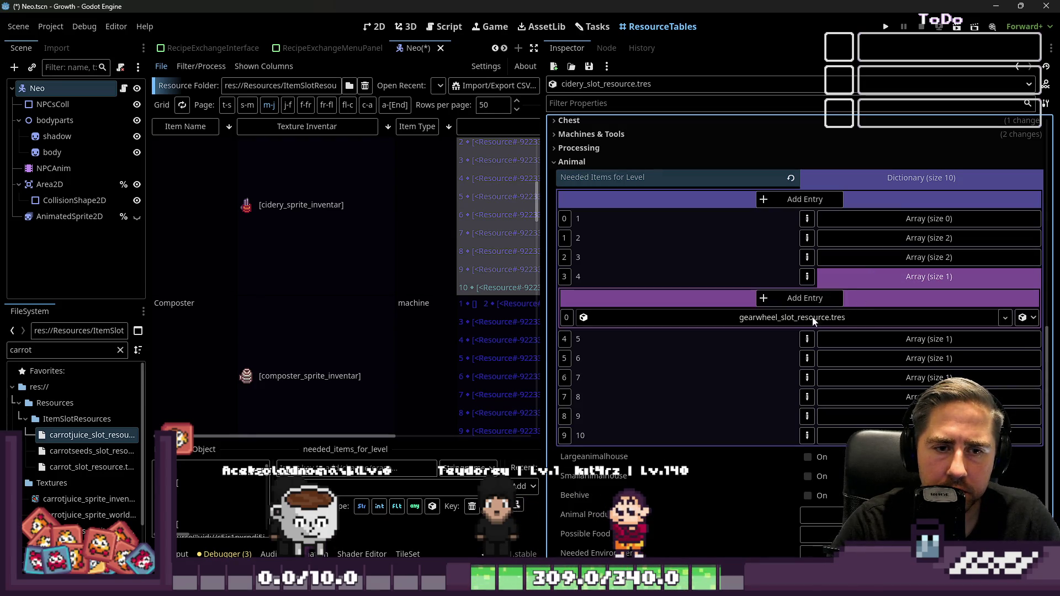
left_click(840, 301)
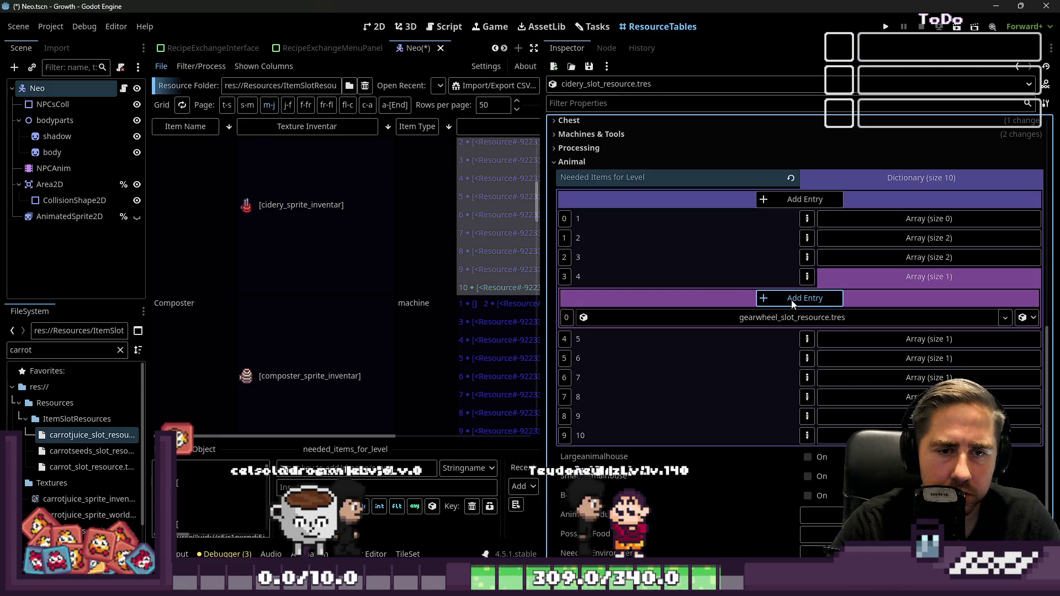
left_click(56, 350)
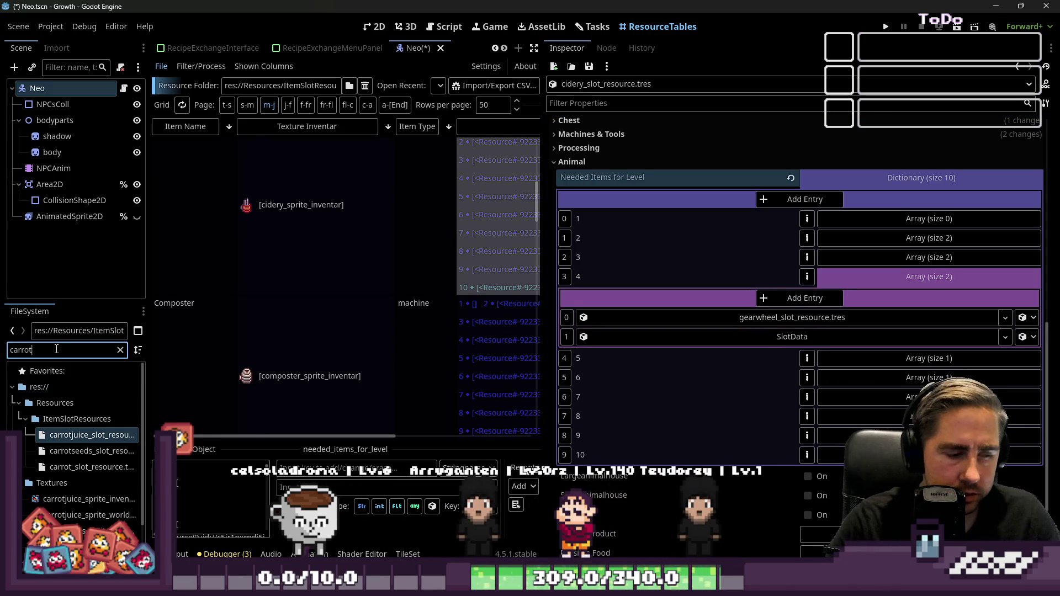
type("tomato")
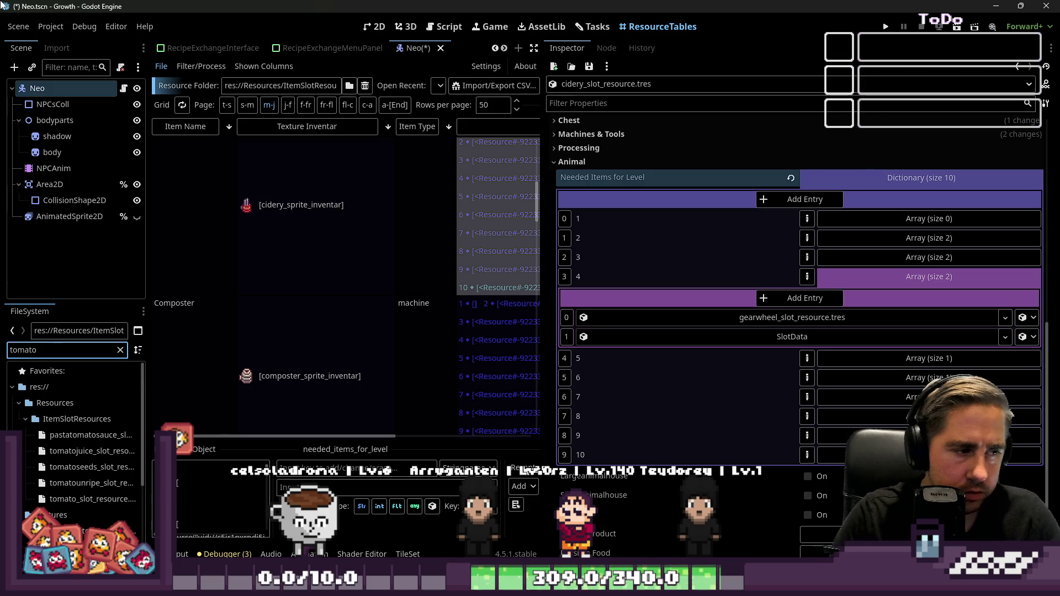
mouse_move(59, 500)
left_mouse_down()
mouse_move(177, 488)
mouse_move(826, 346)
left_mouse_up()
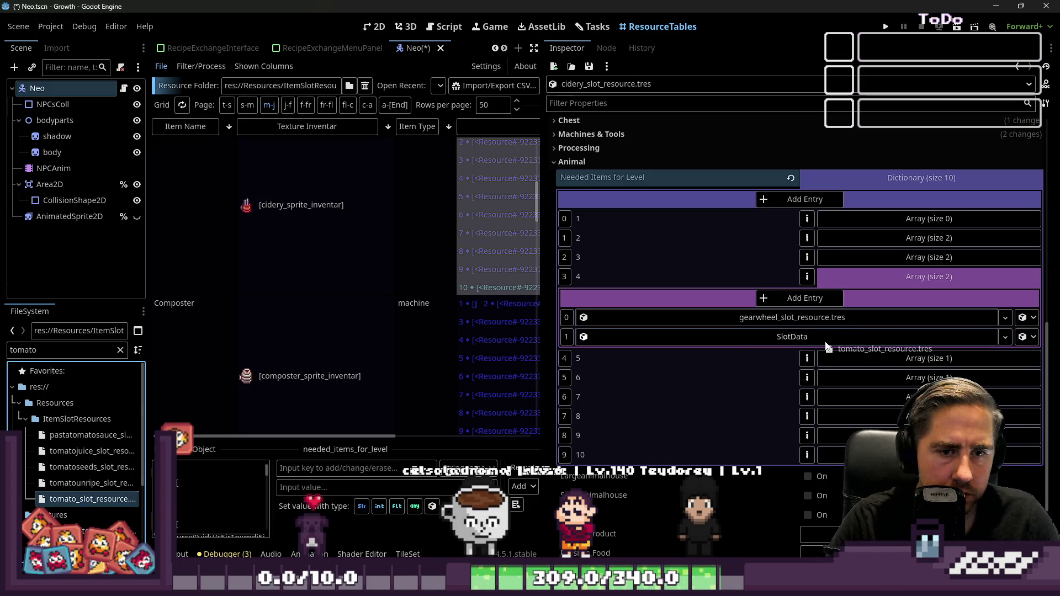
left_click(866, 274)
left_click(876, 297)
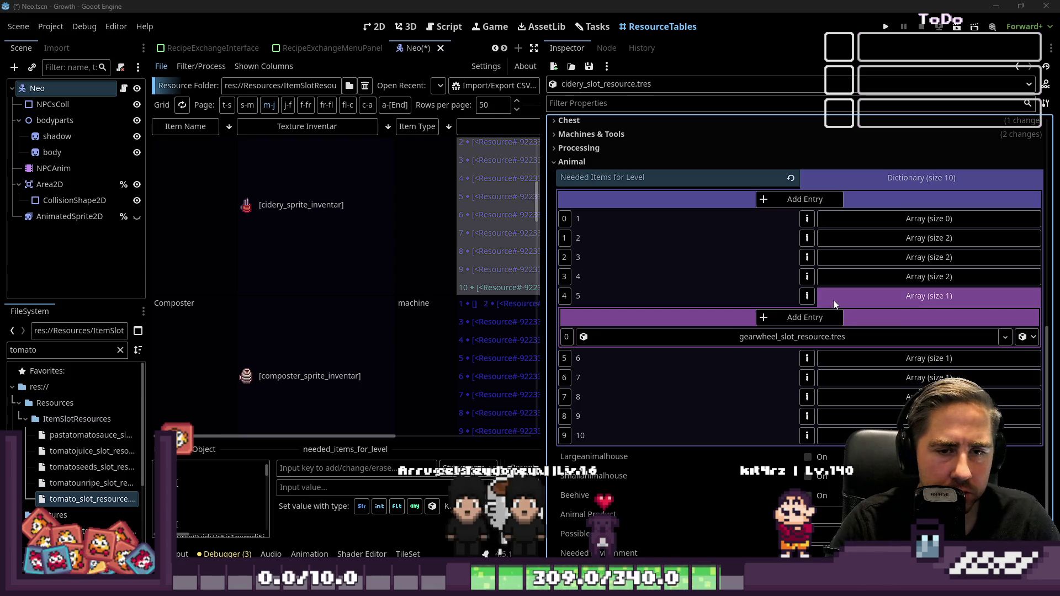
- Add raspberryjuice_slot_resource.tres as level 5's second needed item beside gearwheel
double_click(34, 348)
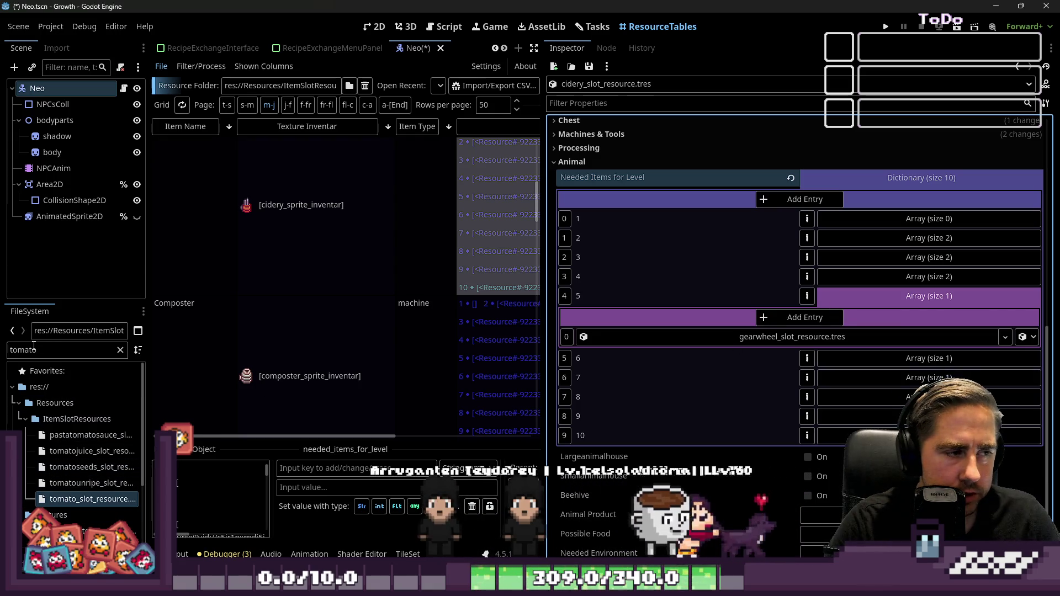
type("rasp")
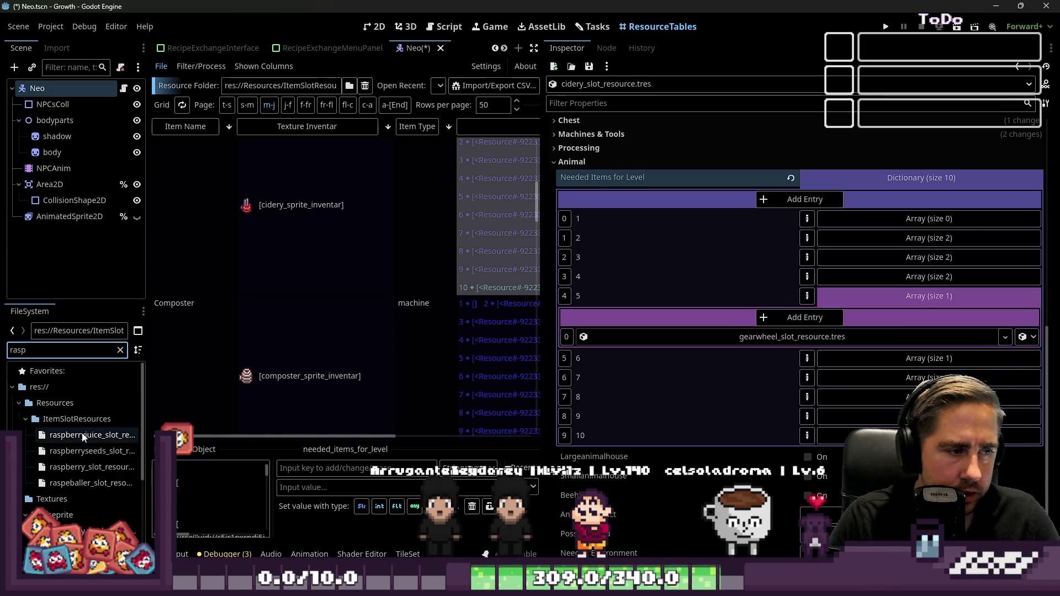
mouse_move(91, 435)
left_mouse_down()
mouse_move(829, 338)
mouse_move(2, 442)
mouse_move(54, 439)
left_mouse_up()
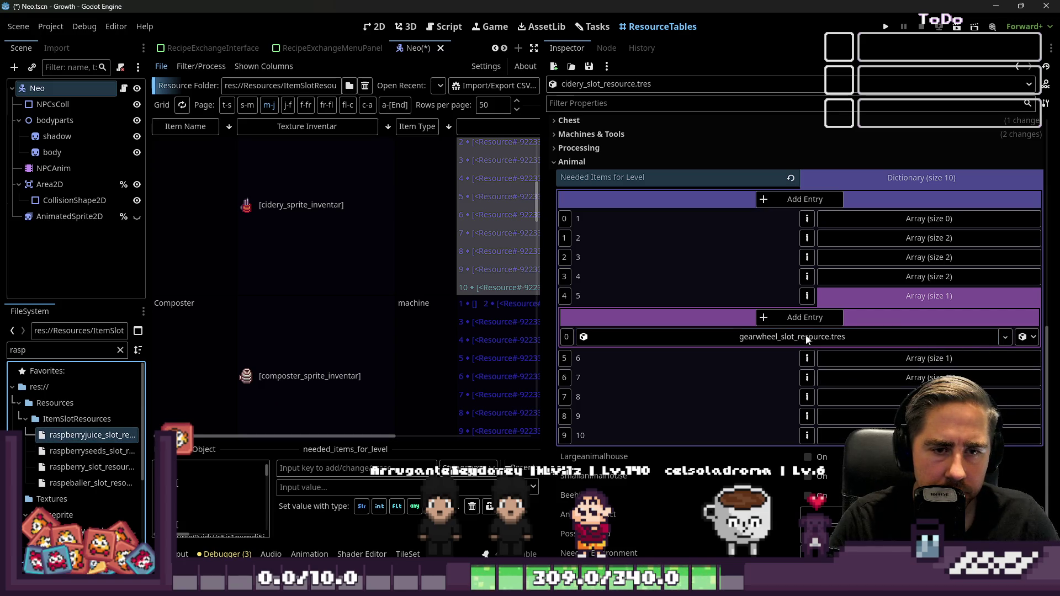
left_click(800, 314)
left_click_drag(91, 435, 770, 358)
- Add watermelonjuice_slot_resource.tres as level 6's second needed item beside sheetmetal
scroll(795, 343, "down", 2)
left_click(902, 324)
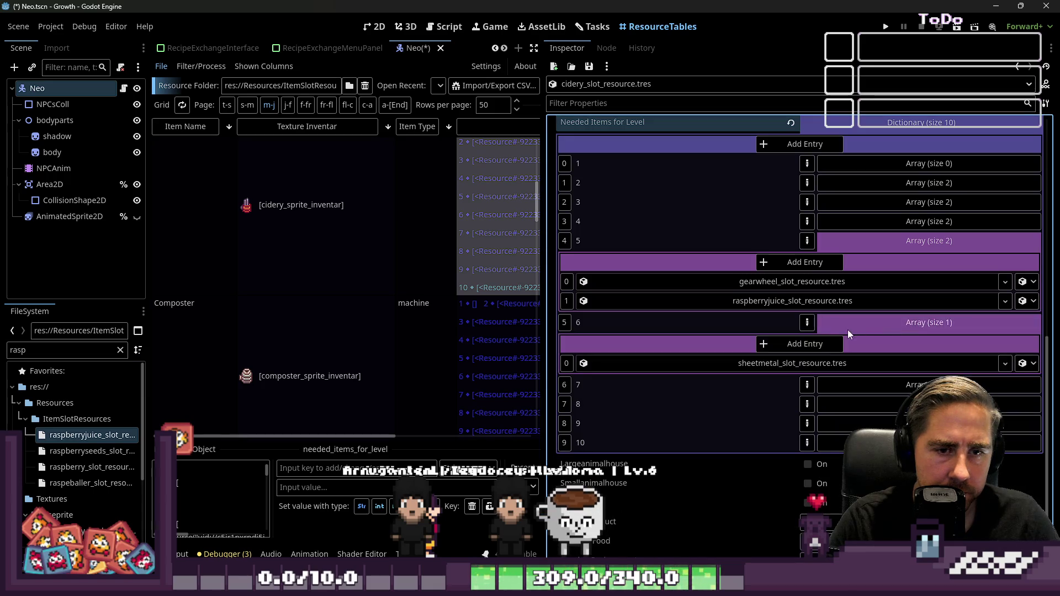
left_click(777, 345)
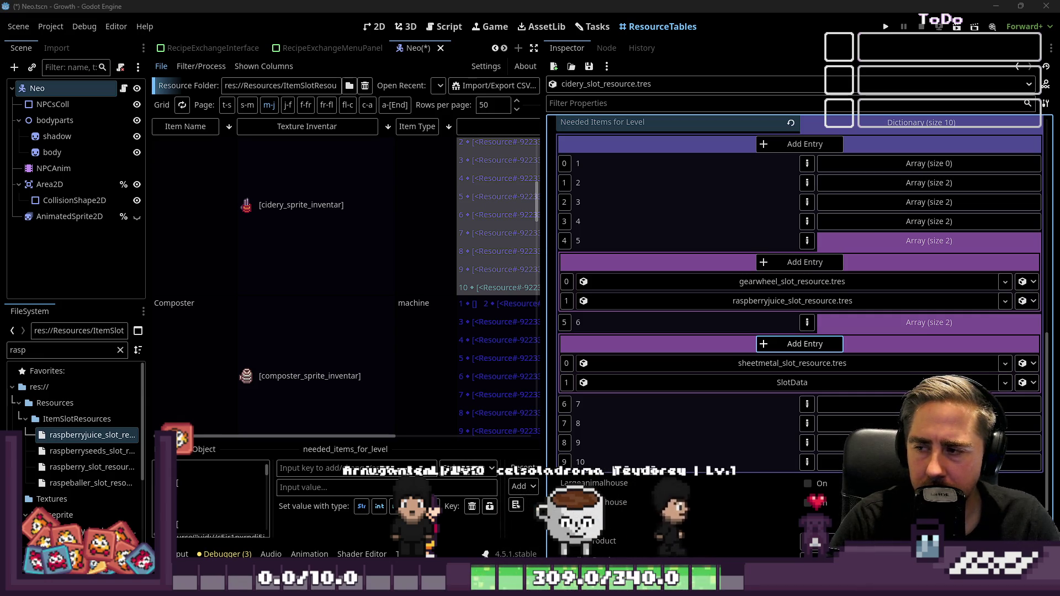
left_click(58, 349)
key("BackSpace")
key("BackSpace")
key("BackSpace")
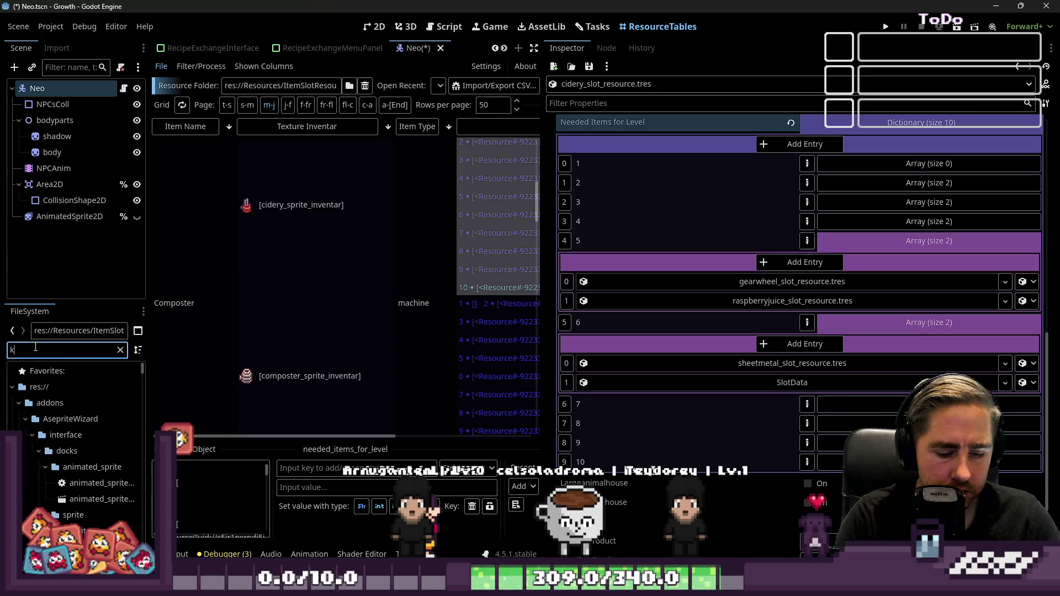
type("kiw")
key("BackSpace")
key("BackSpace")
key("BackSpace")
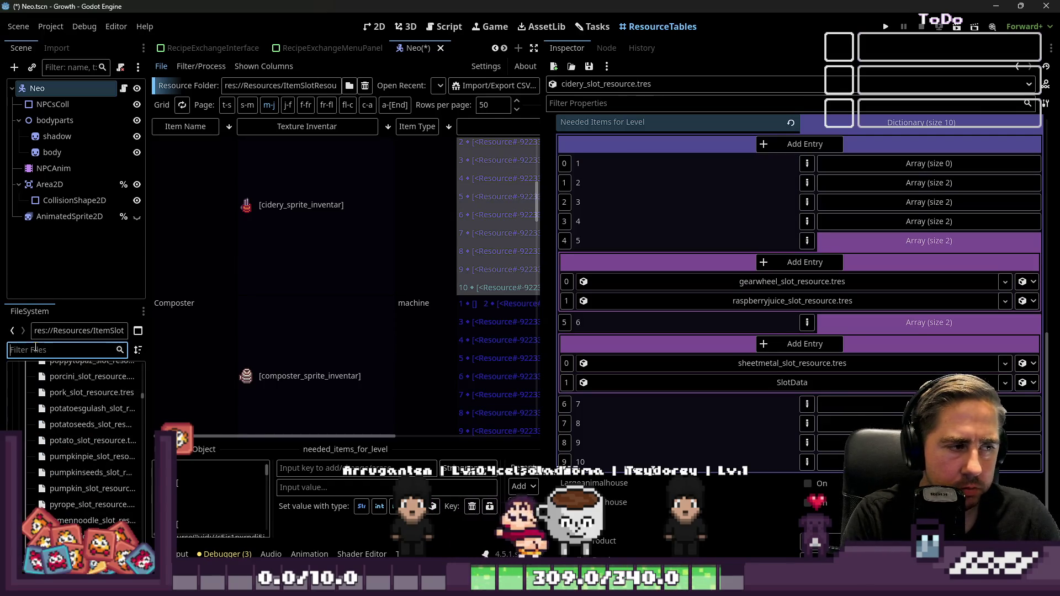
type("wate")
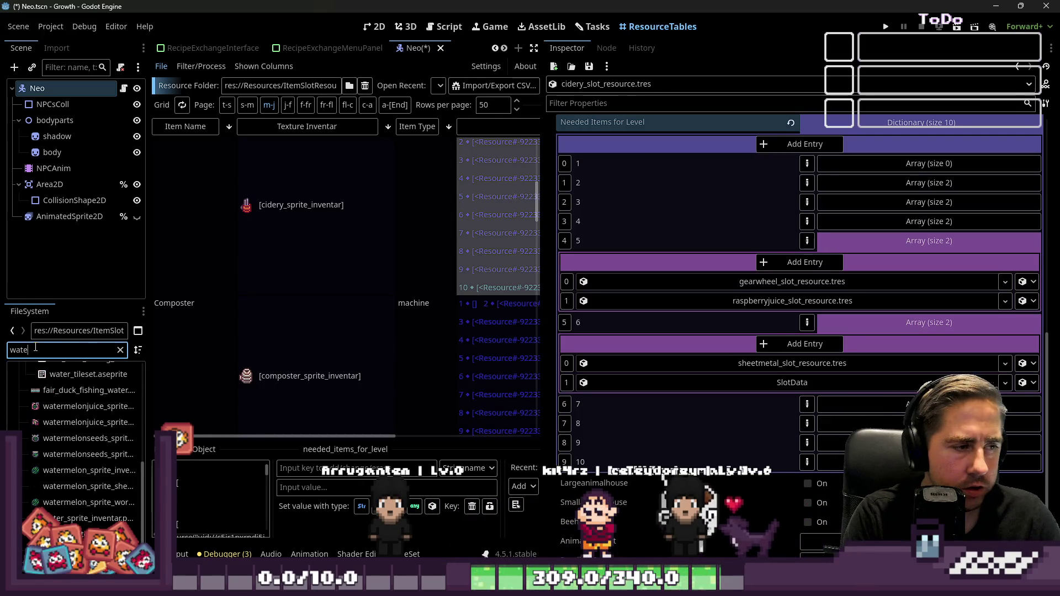
type("rmel")
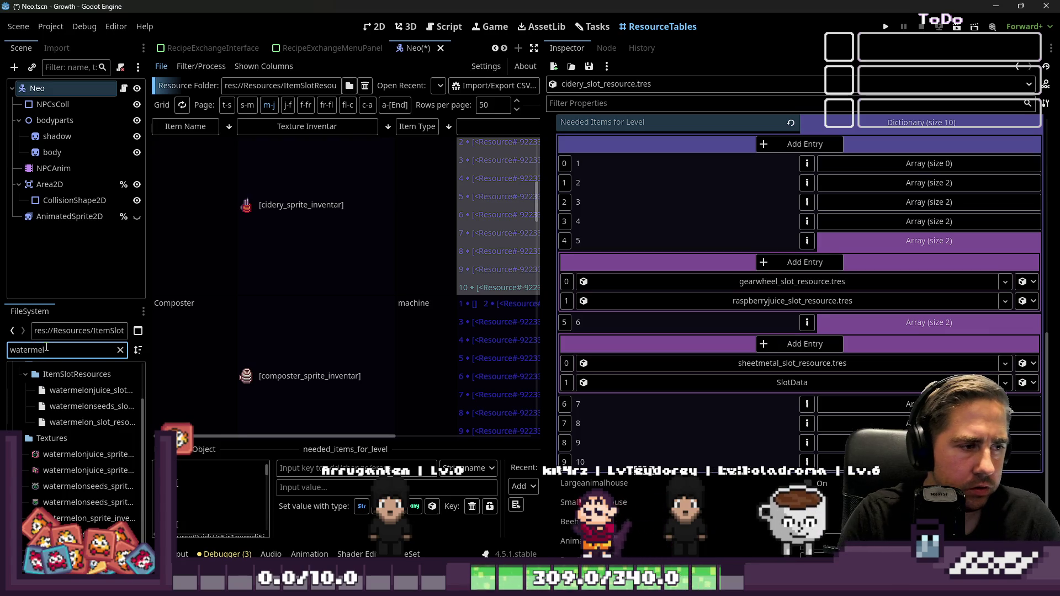
mouse_move(83, 390)
left_mouse_down()
mouse_move(947, 336)
mouse_move(842, 349)
left_mouse_up()
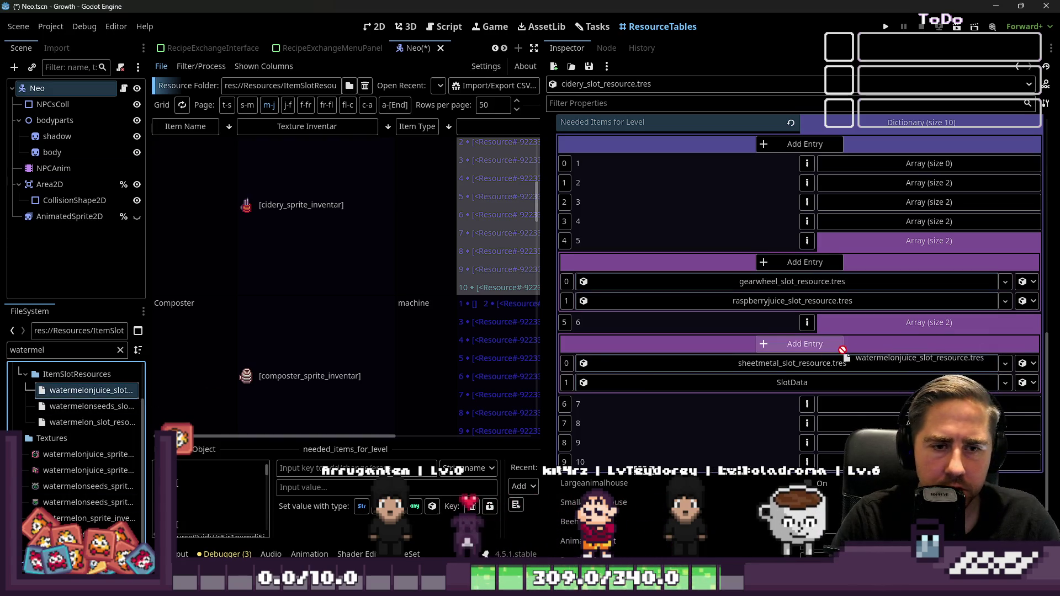
left_click_drag(765, 385, 767, 385)
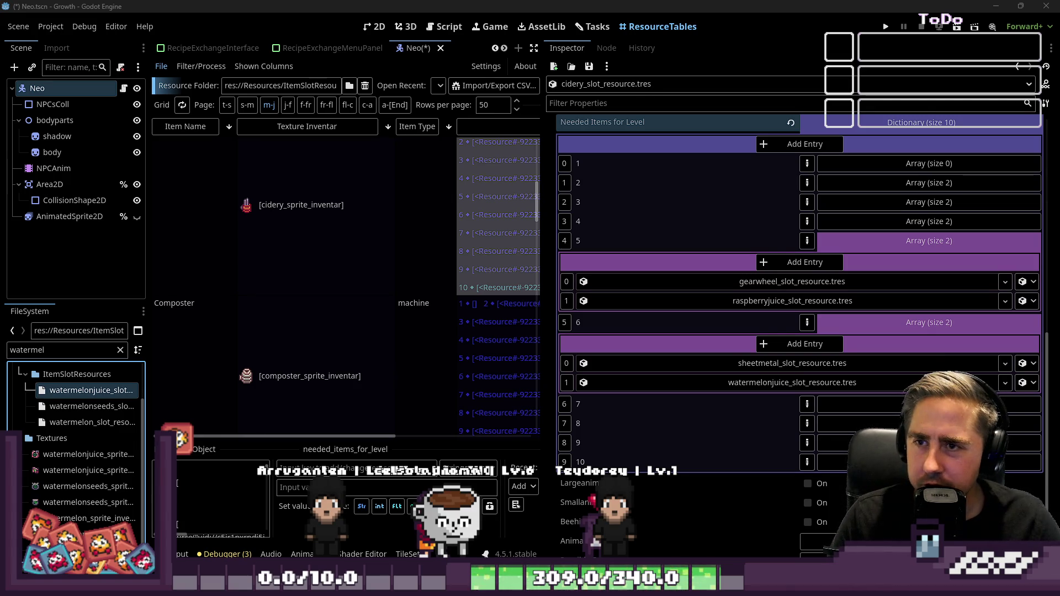
- Launch Tax Deduction Tycoon from itch.io in the browser and start a new game
key("alt+Tab")
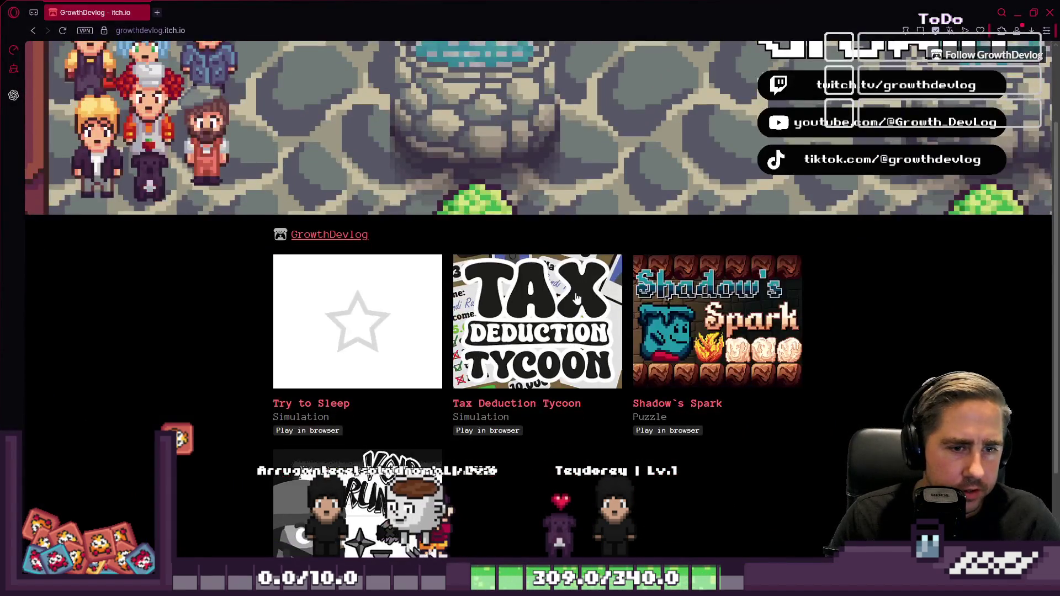
left_click(547, 405)
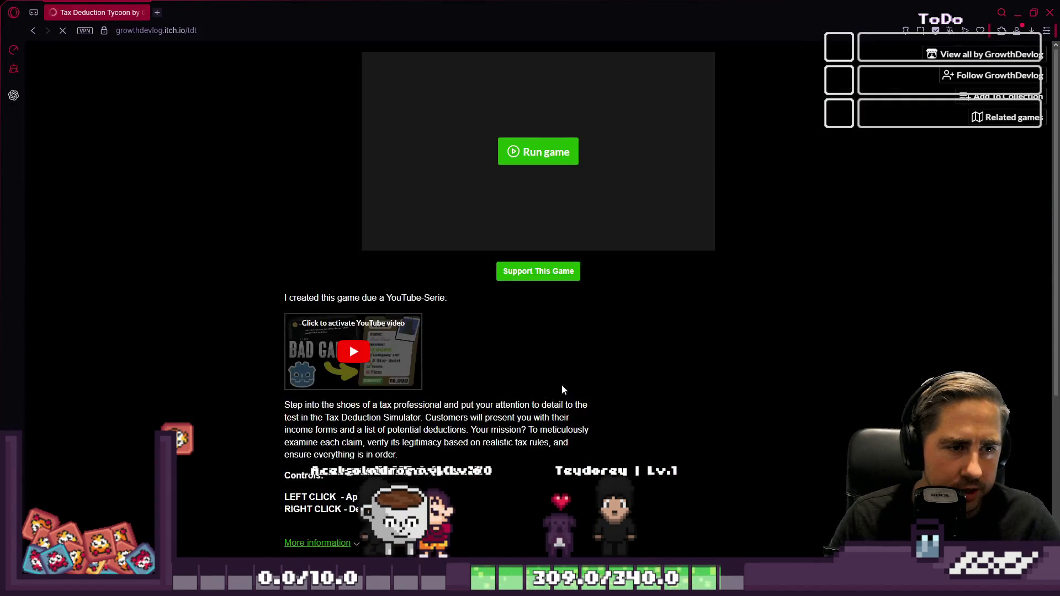
left_click(525, 408)
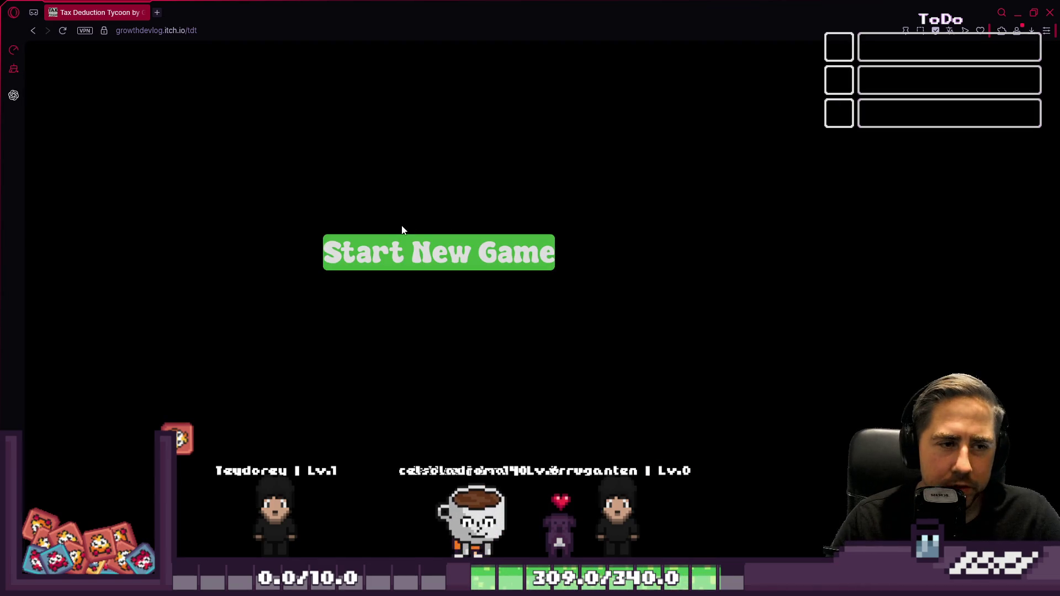
left_click(400, 245)
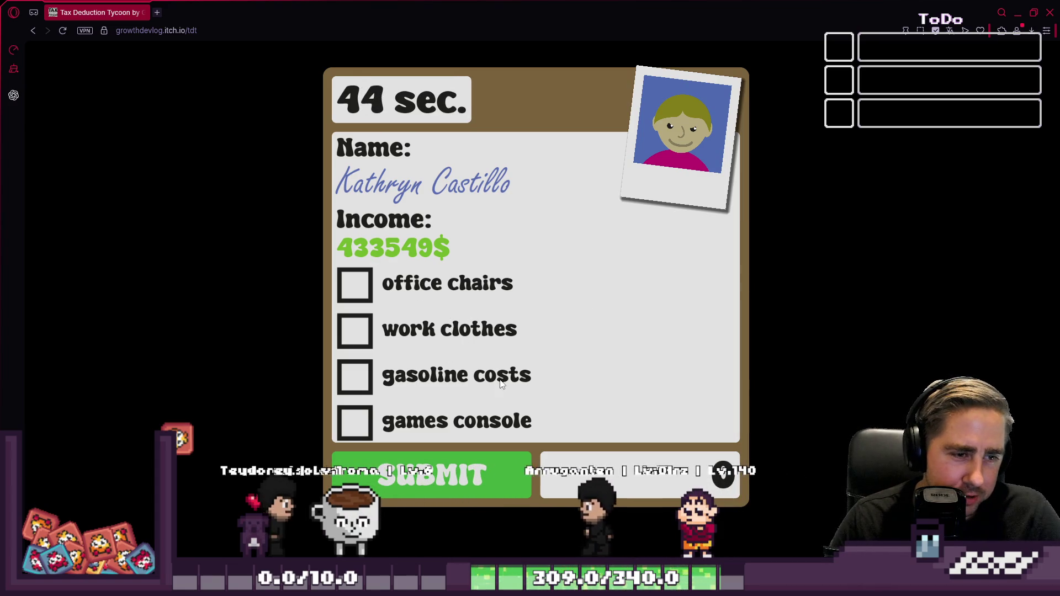
- Claim office chairs, work clothes and gasoline (not the games console) and submit the first form
left_click(351, 430)
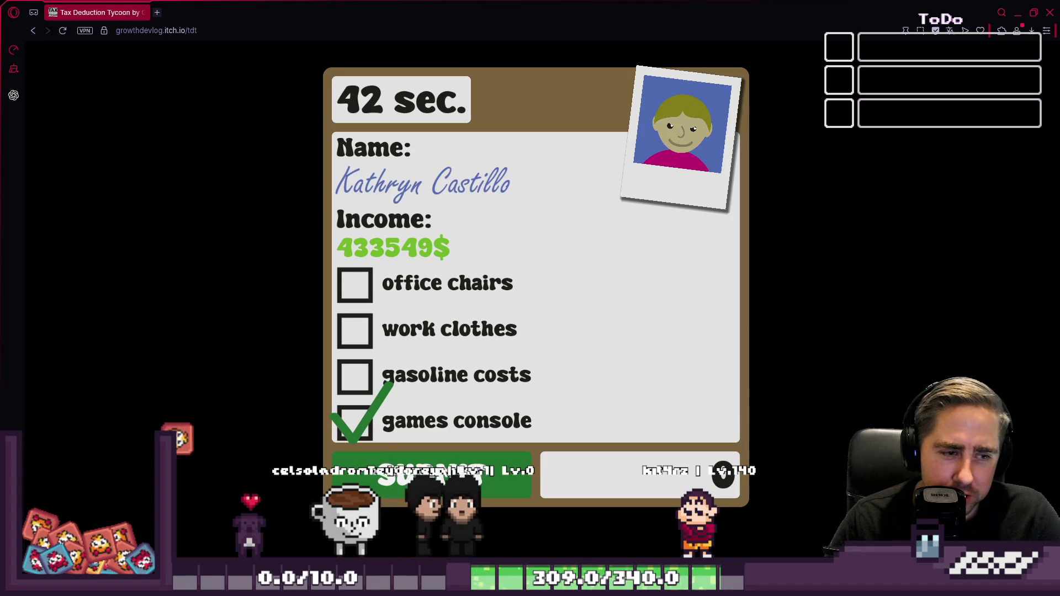
left_click(358, 410)
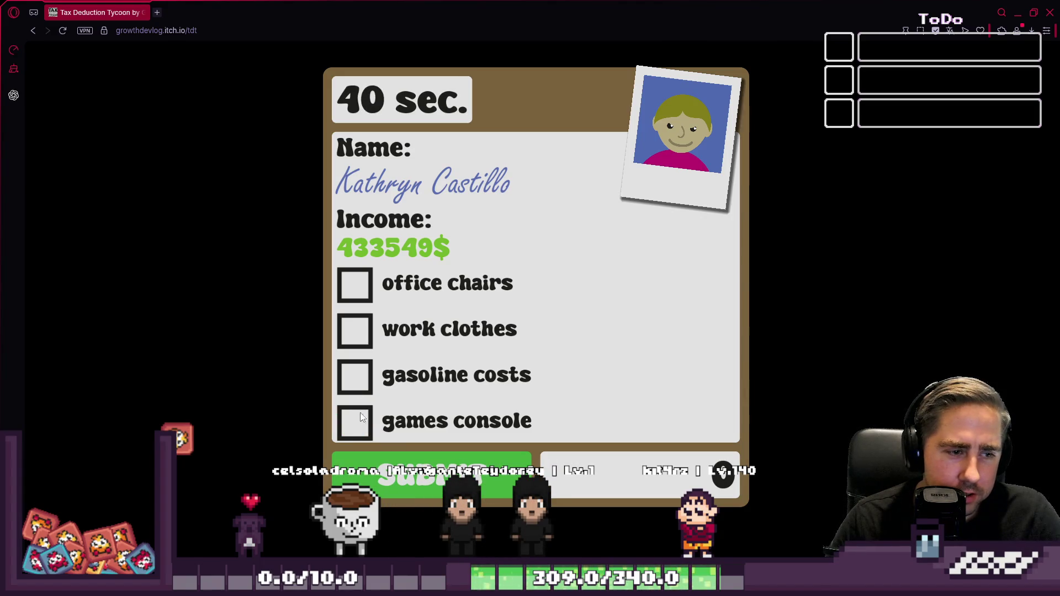
left_click(359, 284)
left_click(353, 331)
left_click(349, 366)
left_click(411, 455)
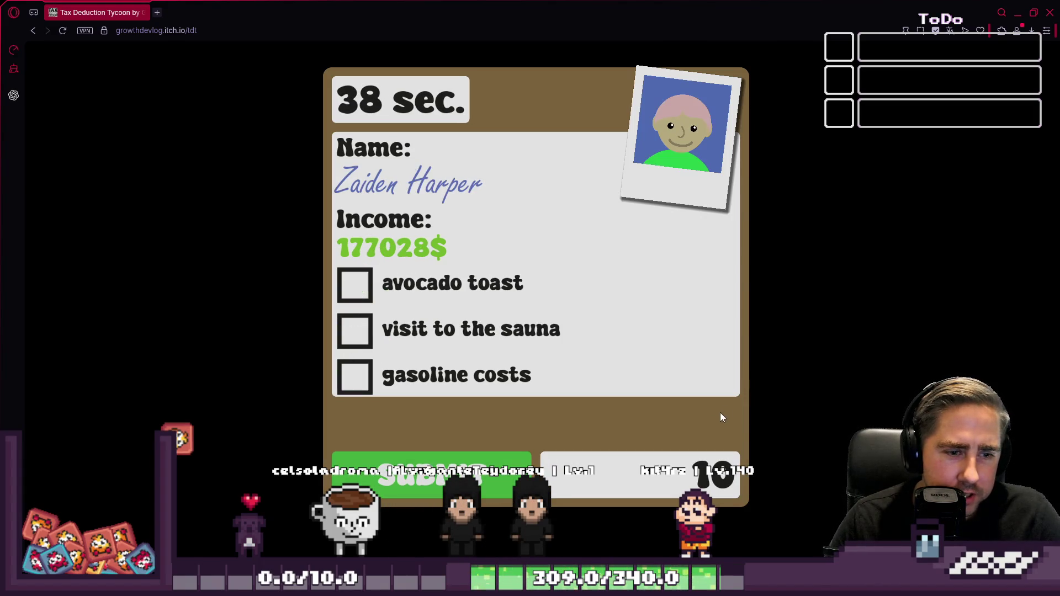
- Submit the next form empty, then claim machine parts and the company laptop
left_click(420, 464)
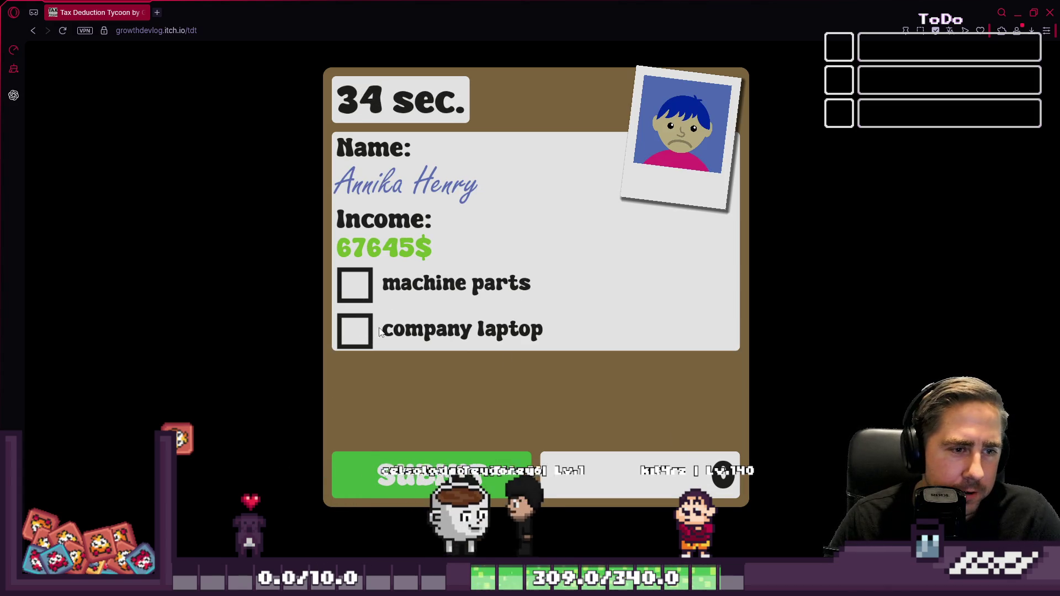
left_click(355, 284)
left_click(355, 331)
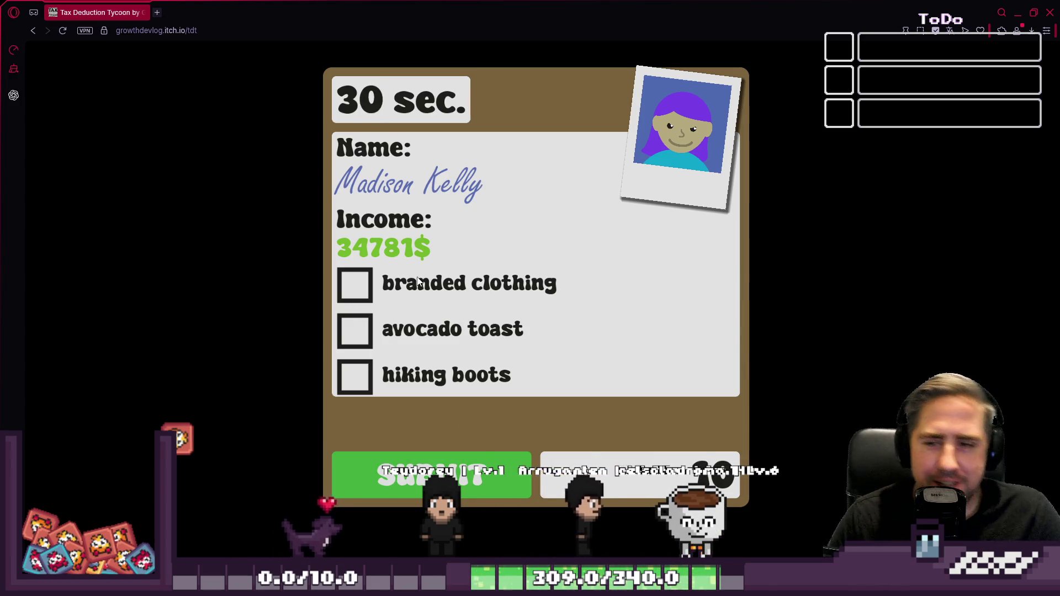
- Un-maximize and narrow the browser window so the Godot inspector shows beside it
mouse_move(215, 5)
left_mouse_down()
mouse_move(366, 157)
mouse_move(257, 69)
mouse_move(199, 65)
left_mouse_up()
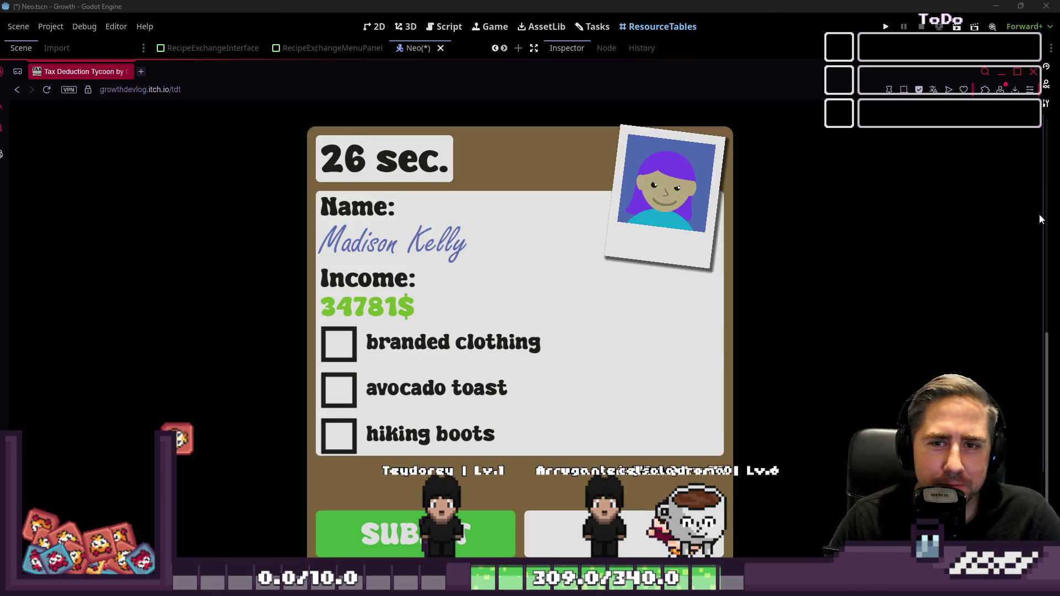
mouse_move(1040, 220)
left_mouse_down()
mouse_move(663, 248)
mouse_move(739, 279)
left_mouse_up()
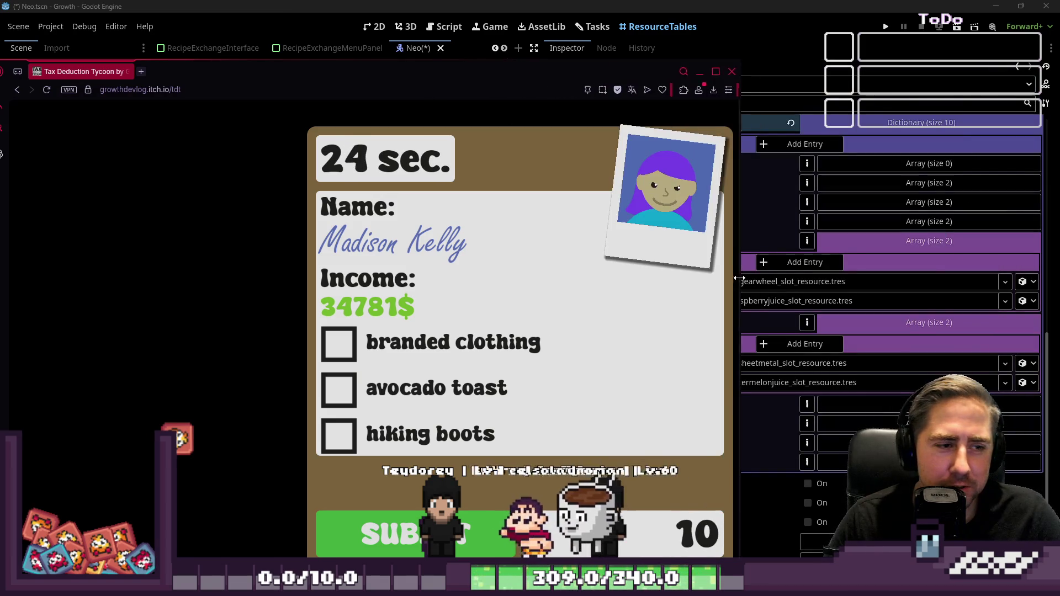
mouse_move(463, 76)
left_mouse_down()
mouse_move(527, 98)
mouse_move(592, 64)
mouse_move(561, 3)
left_mouse_up()
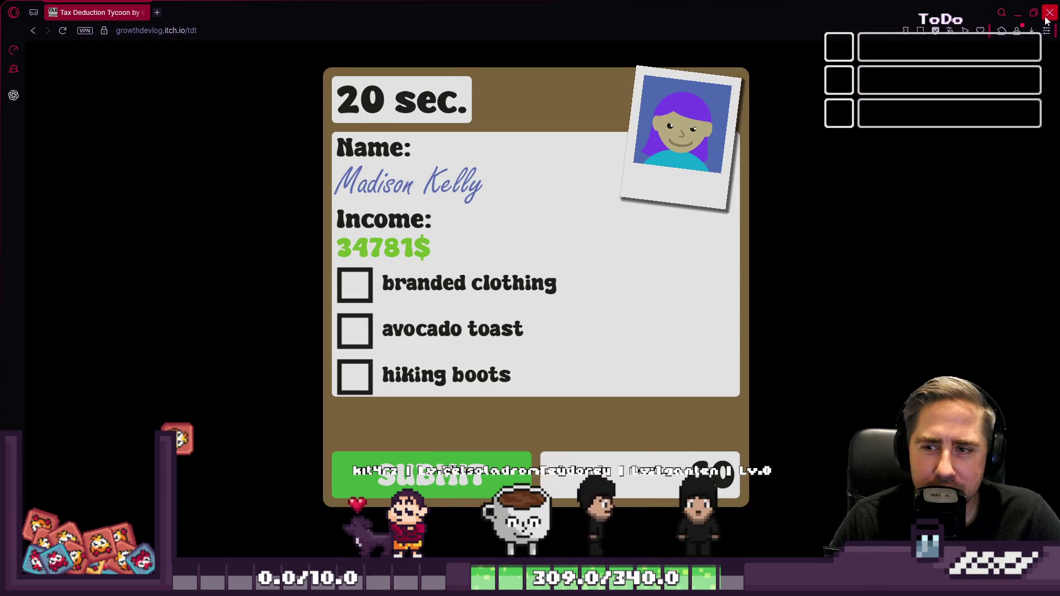
- Claim branded clothing and hiking boots, submit the form, and shrink the browser window
left_click(353, 281)
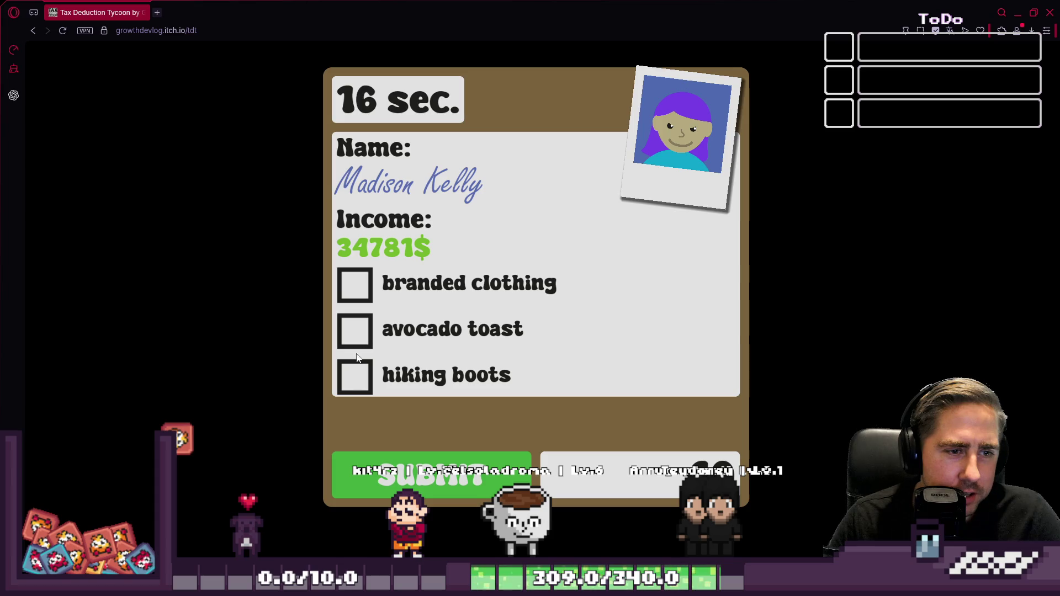
left_click(359, 381)
left_click(431, 475)
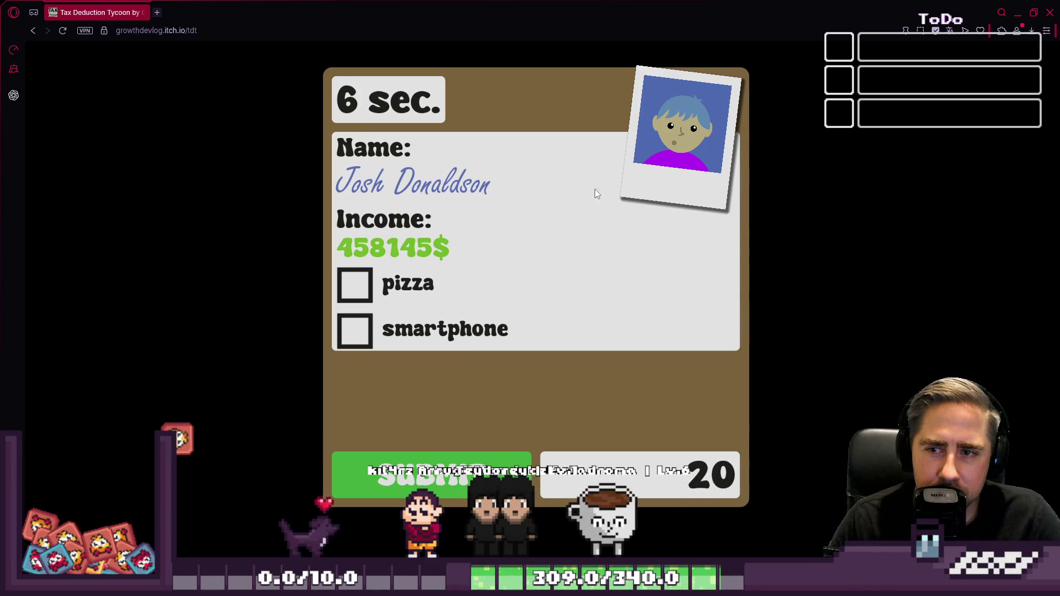
left_click_drag(621, 11, 470, 161)
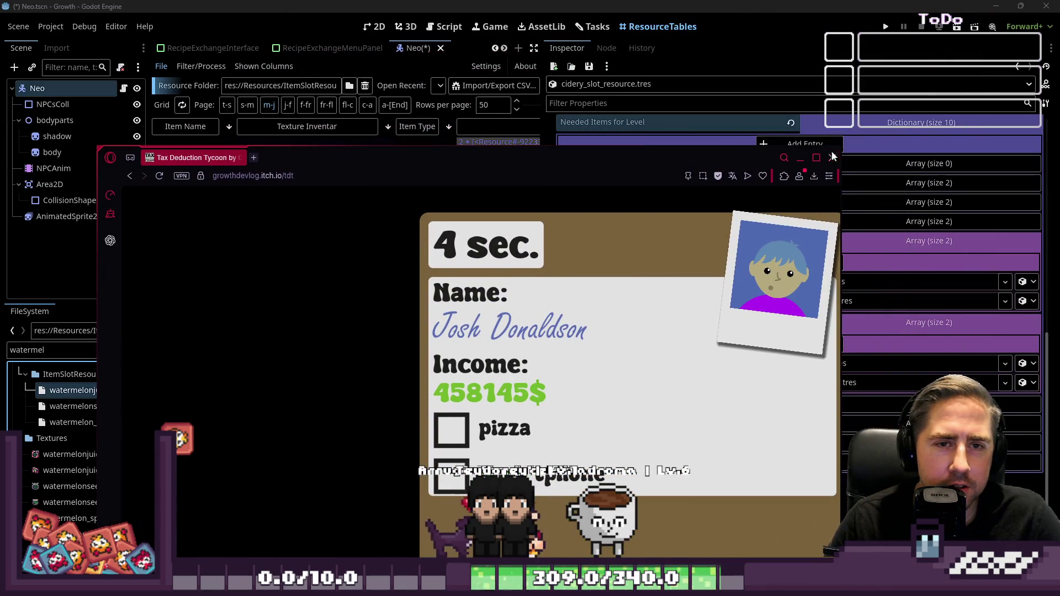
- Minimize the browser game, glance at the Cidery notes in Notepad, then minimize them
left_click(800, 158)
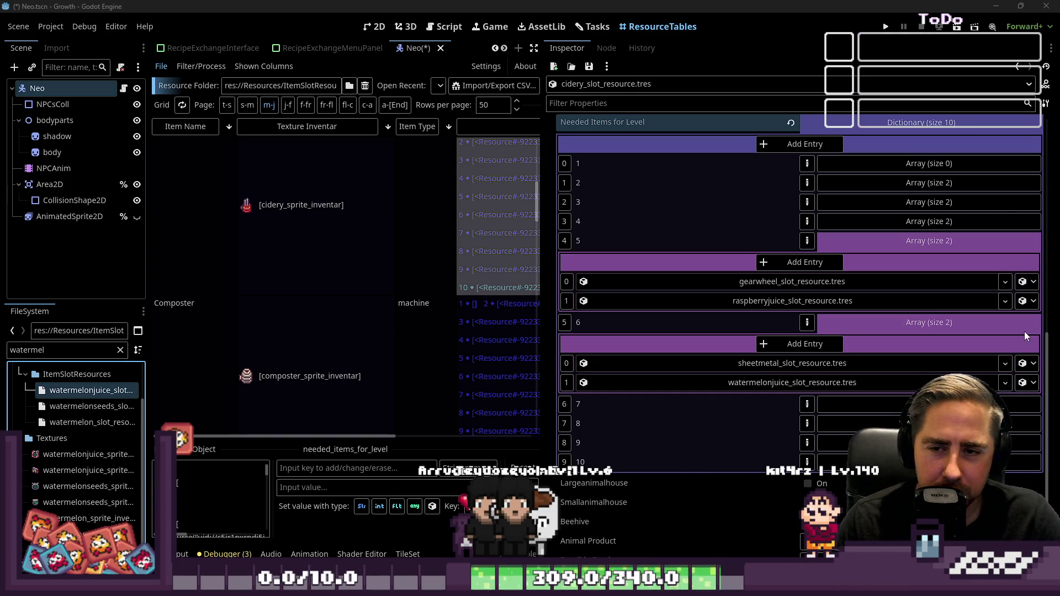
mouse_move(737, 586)
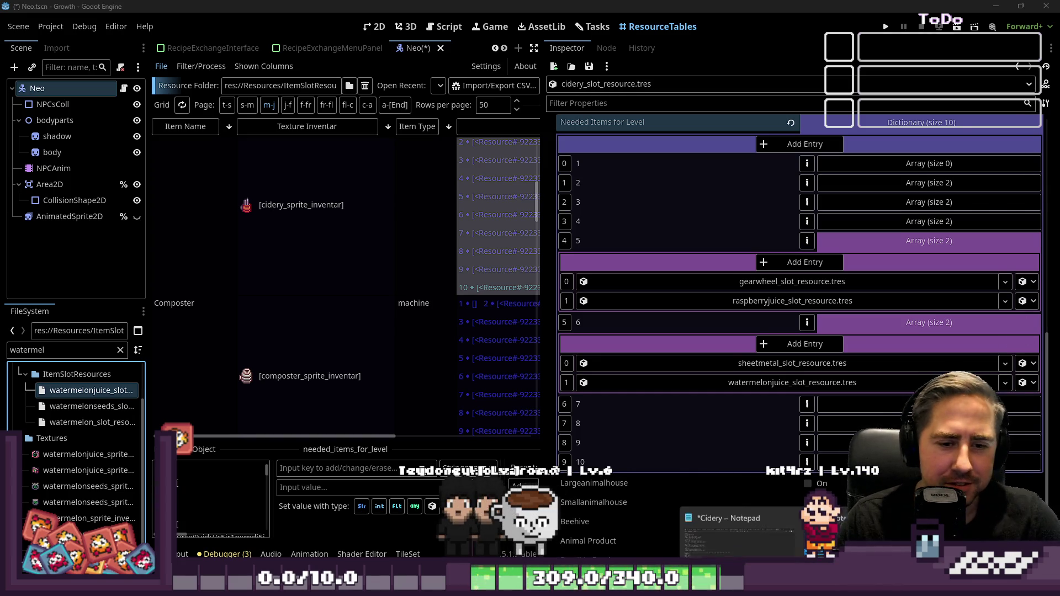
left_click(737, 533)
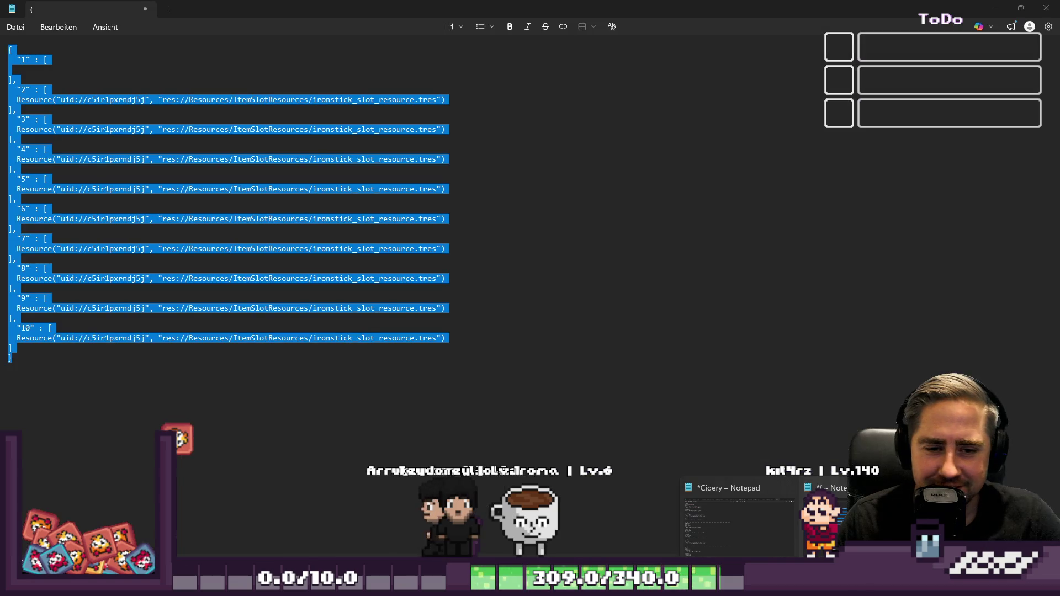
left_click(998, 9)
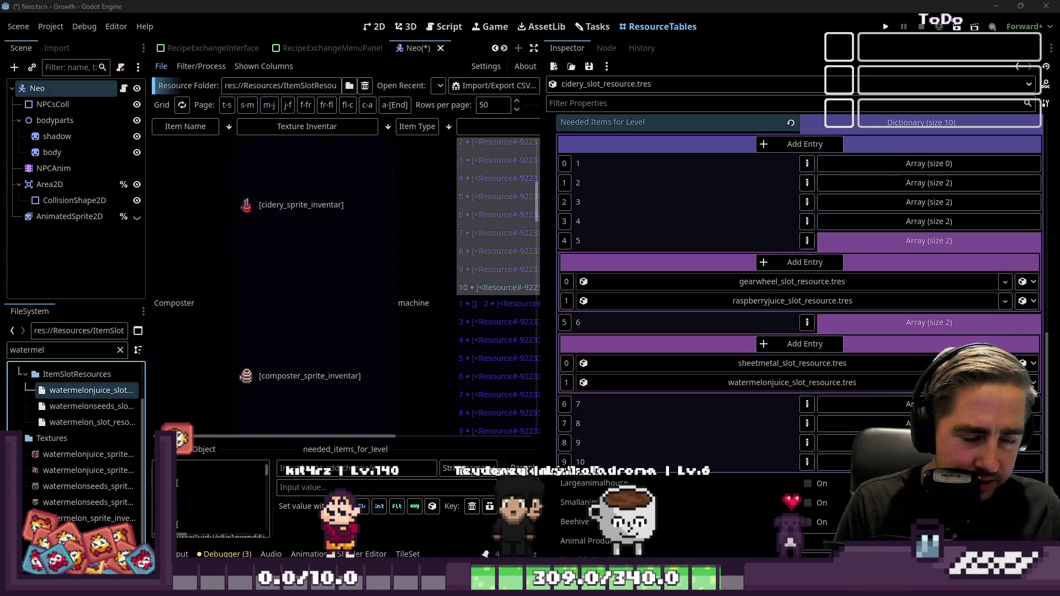
- Back in the Try to Sleep game, keep returning the sleepwalking nightcap character to bed
key("alt+Tab")
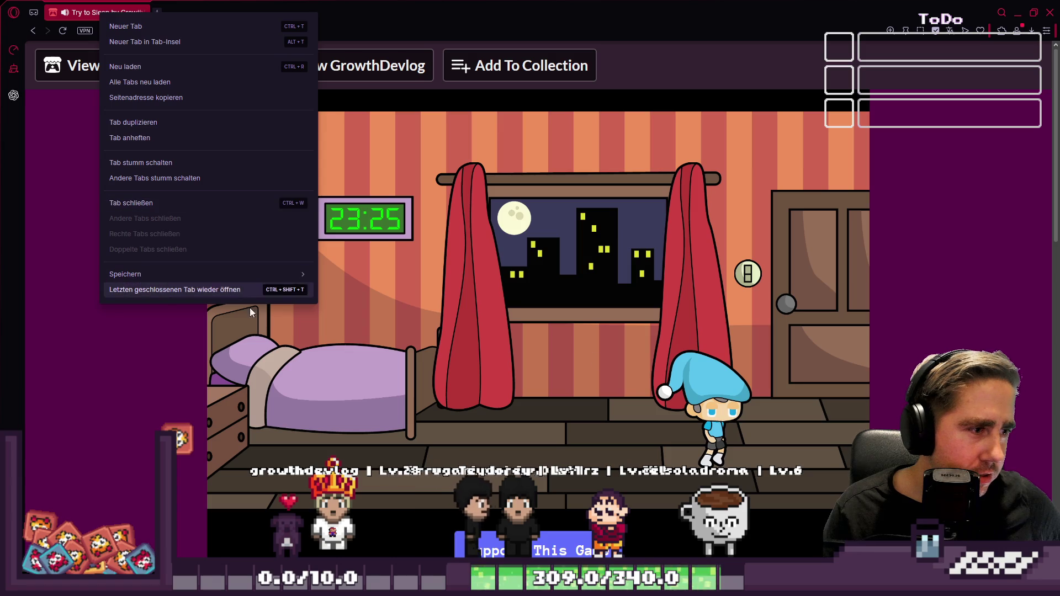
left_click(524, 366)
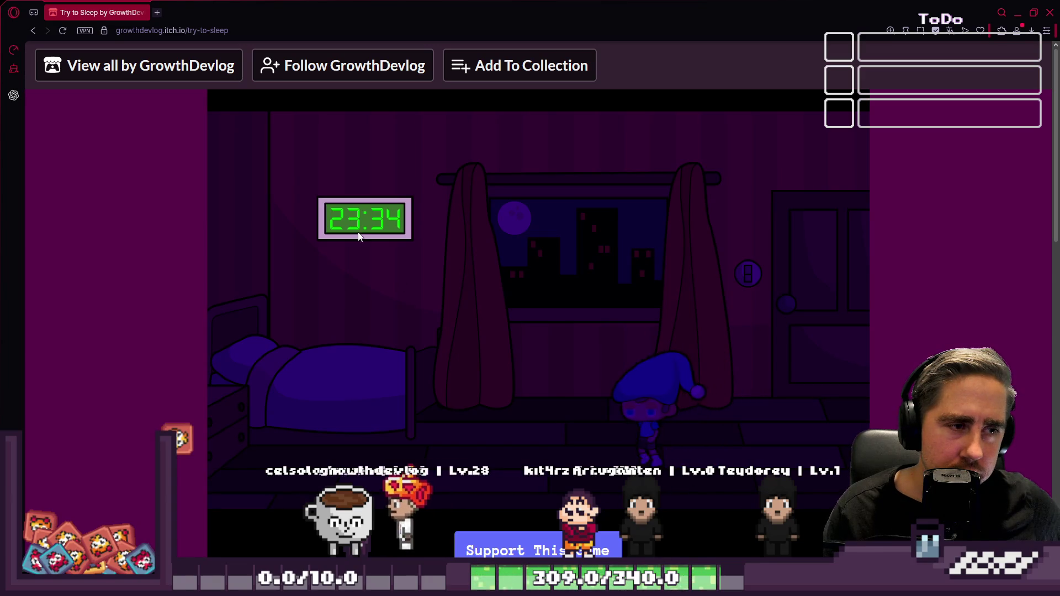
left_click(415, 386)
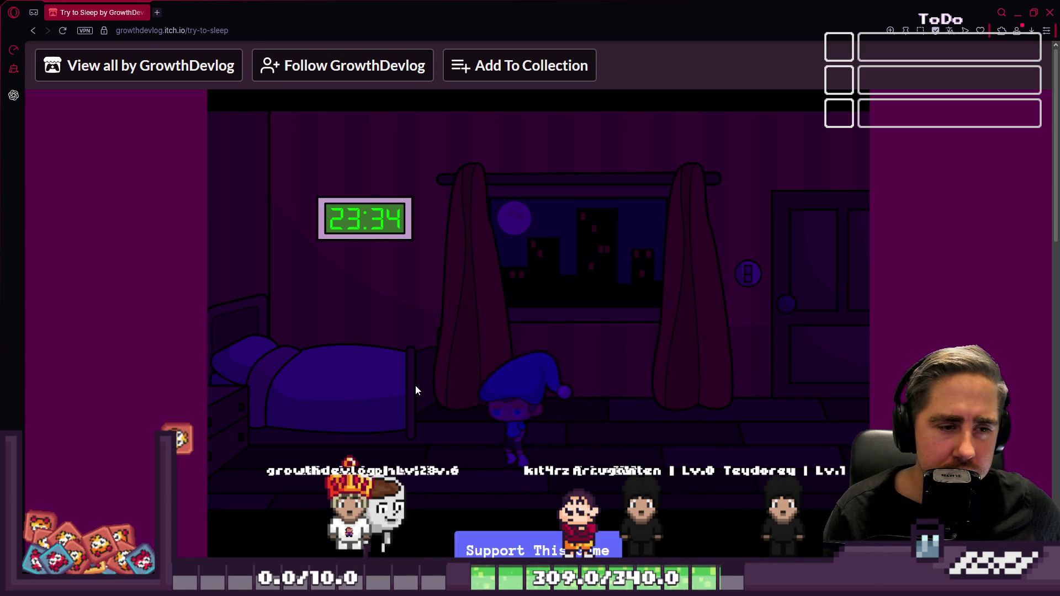
left_click_drag(416, 390, 404, 390)
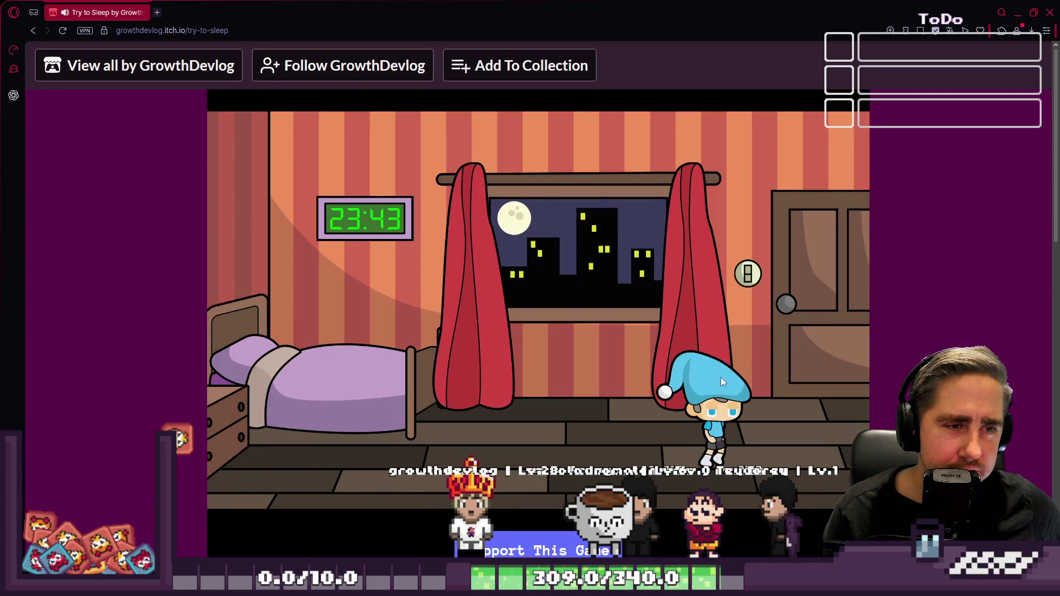
left_click(718, 386)
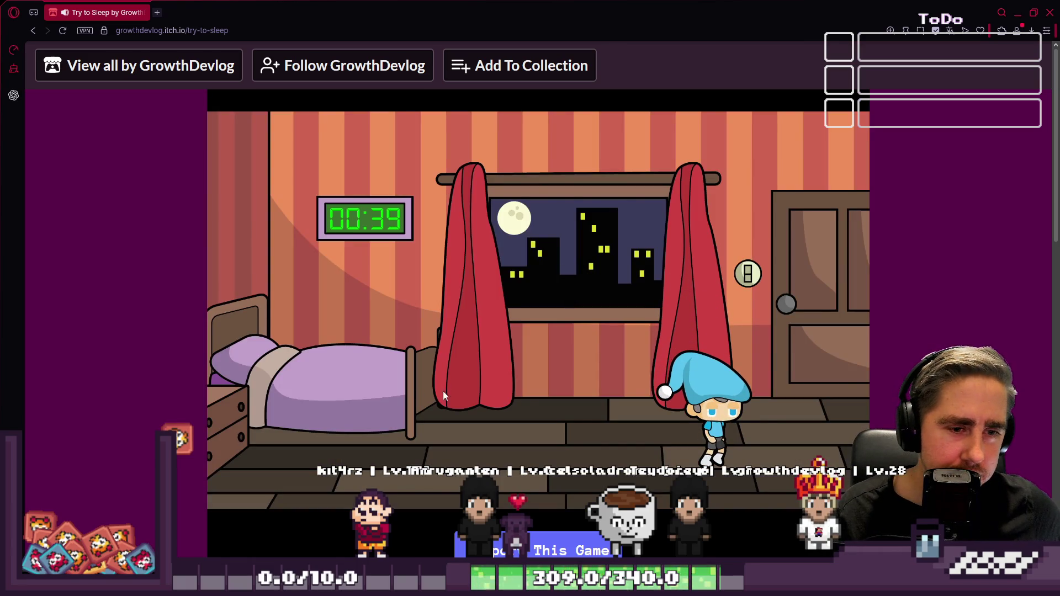
left_click(727, 394)
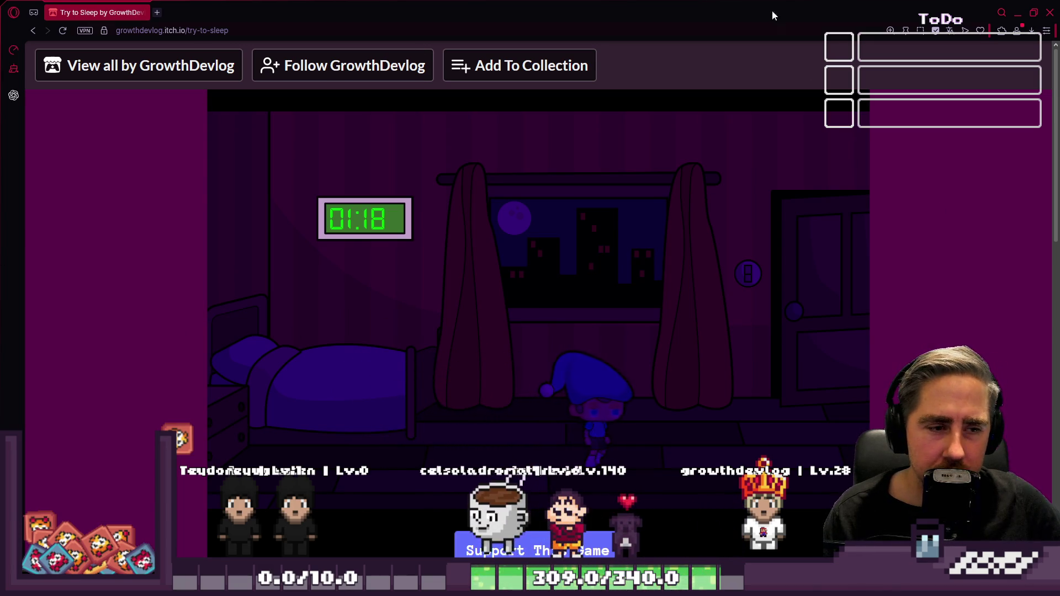
left_click(595, 30)
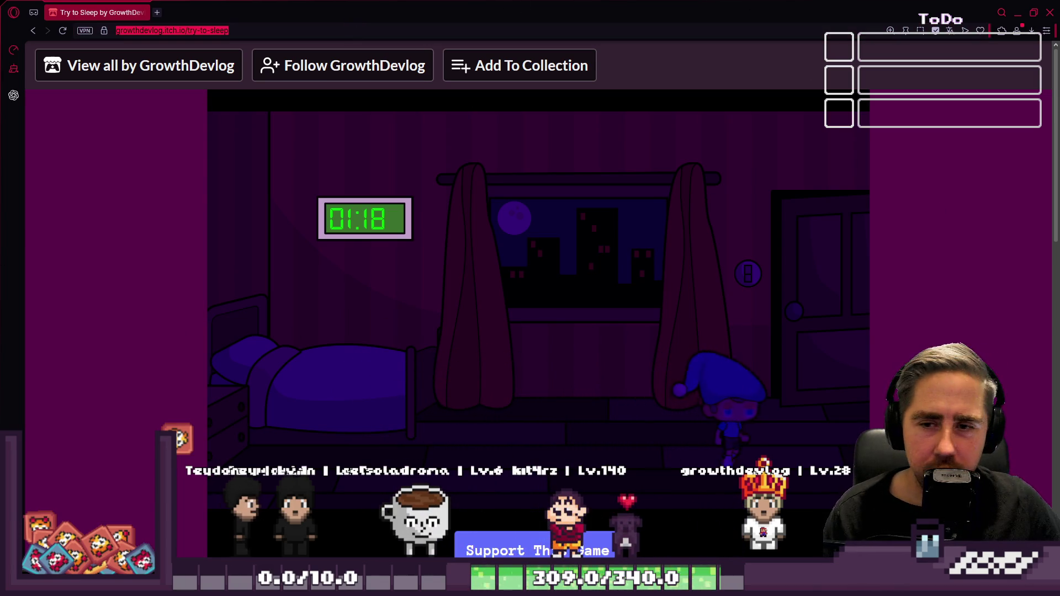
left_click(1037, 304)
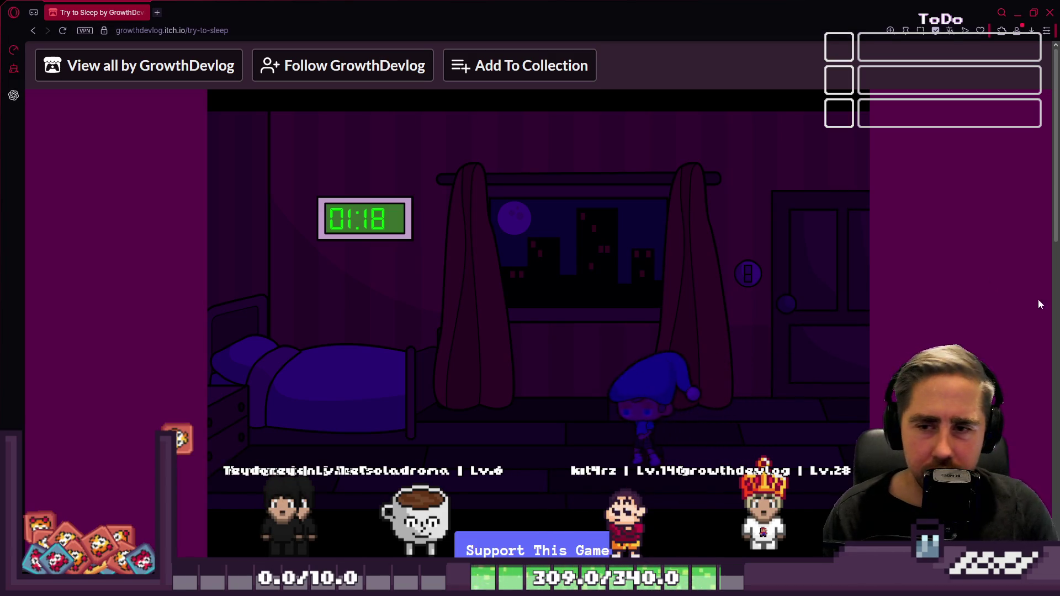
- Back in Godot, fill a new level 7 entry with lemonjuice_slot_resource.tres, found by filtering 'lemo'
left_click(1018, 14)
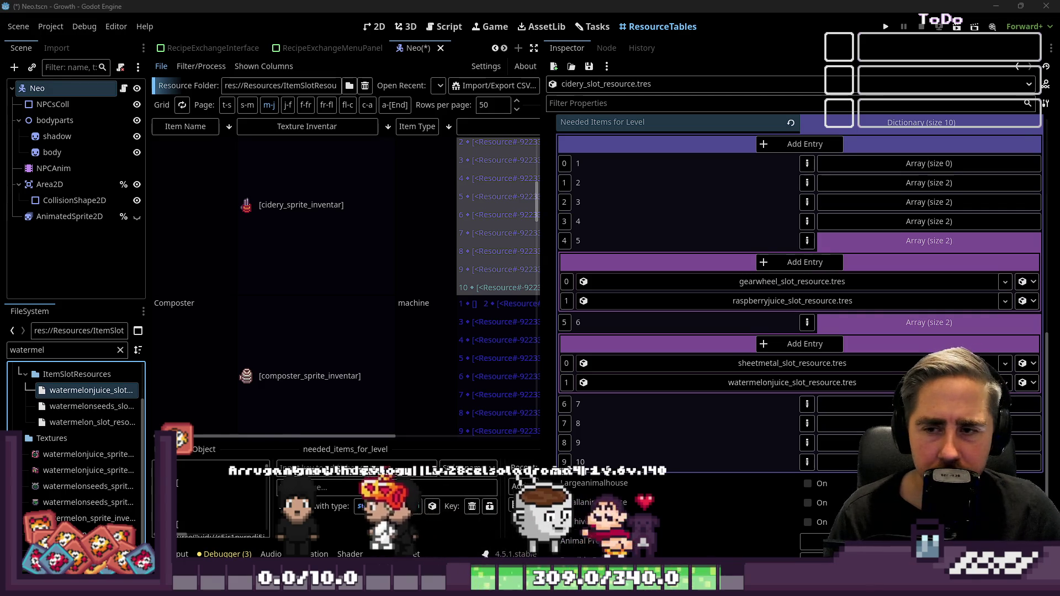
scroll(721, 386, "down", 5)
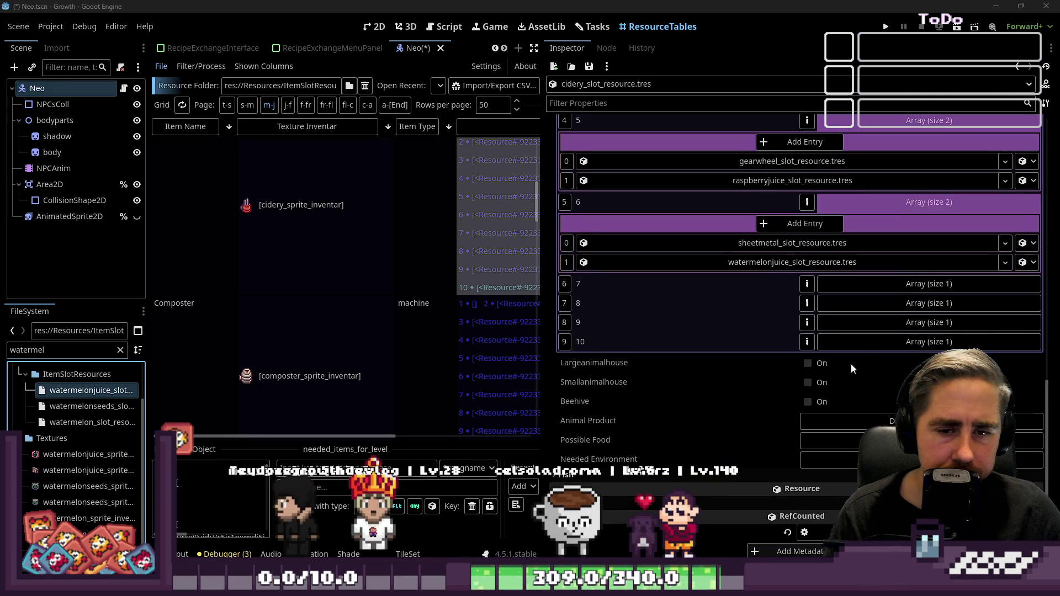
left_click(895, 285)
left_click(812, 307)
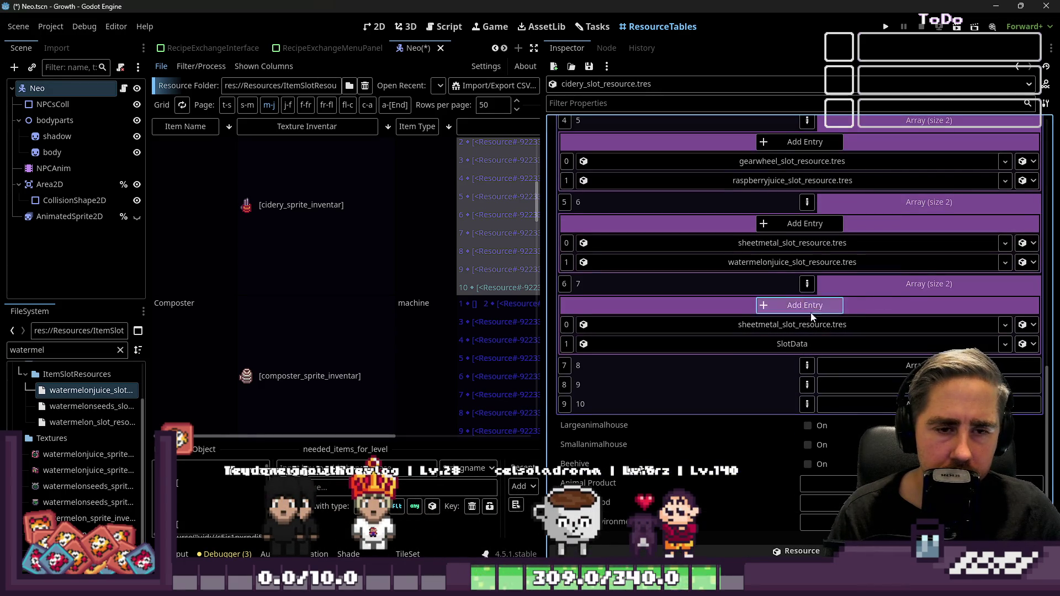
double_click(23, 351)
type("lemon")
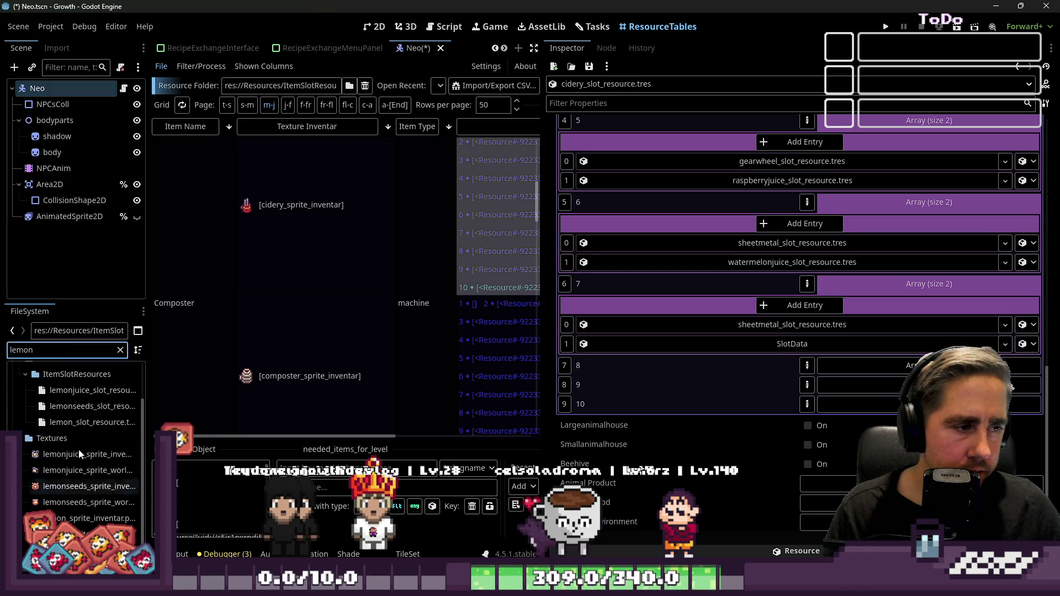
mouse_move(88, 423)
left_mouse_down()
mouse_move(690, 399)
mouse_move(654, 342)
mouse_move(573, 368)
mouse_move(89, 423)
mouse_move(94, 393)
mouse_move(766, 362)
mouse_move(784, 344)
left_mouse_up()
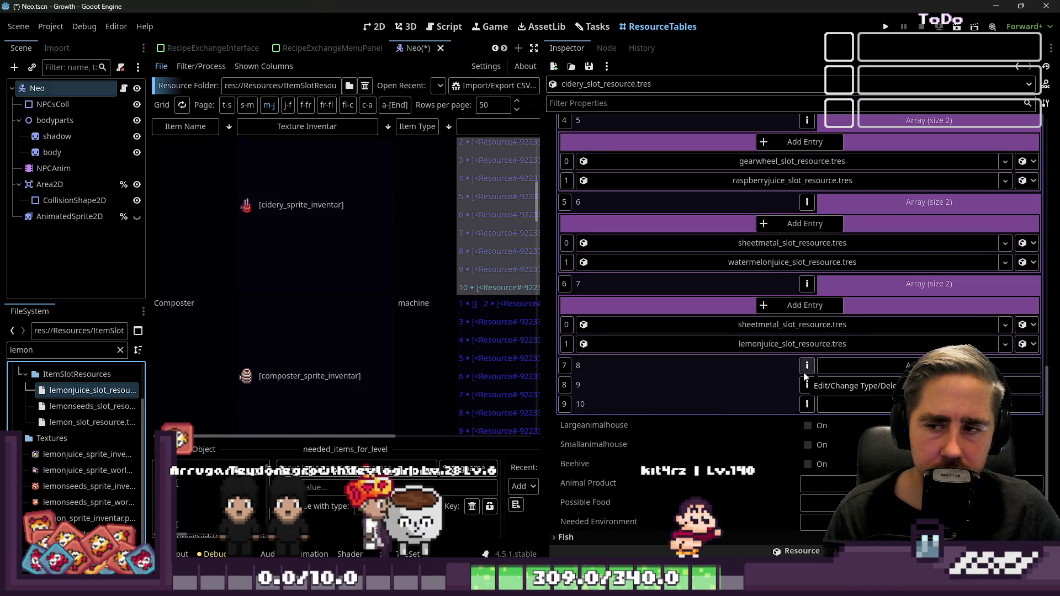
- Expand level 8's size-1 array showing scrapgrid_slot_resource.tres
scroll(899, 316, "down", 2)
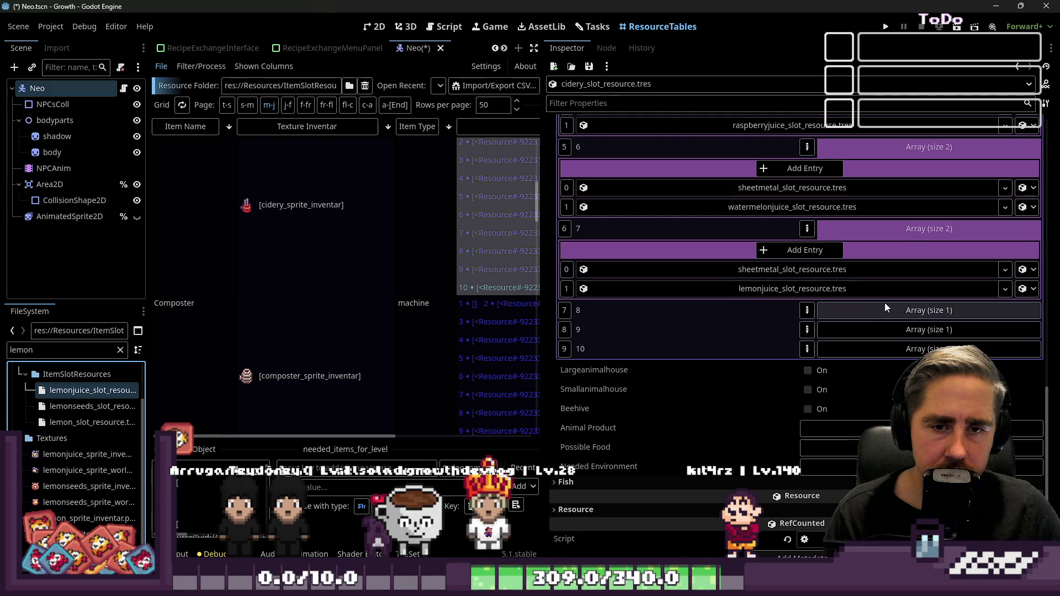
left_click(882, 304)
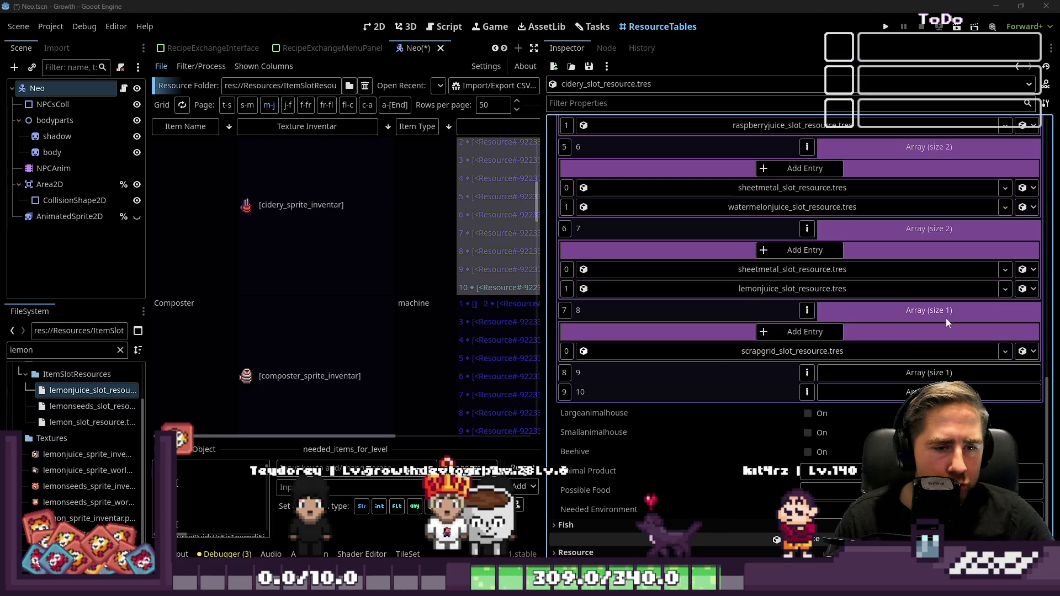
- Add a level 8 entry holding jackfruitjuice_slot_resource.tres, found by filtering 'Jack'
scroll(861, 334, "down", 1)
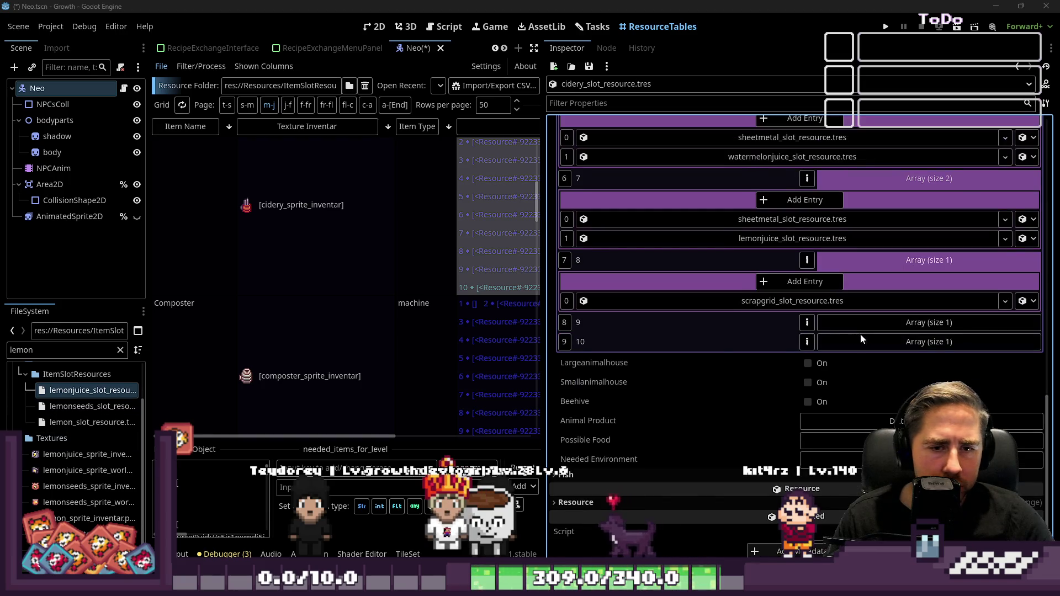
left_click(804, 282)
left_click(44, 347)
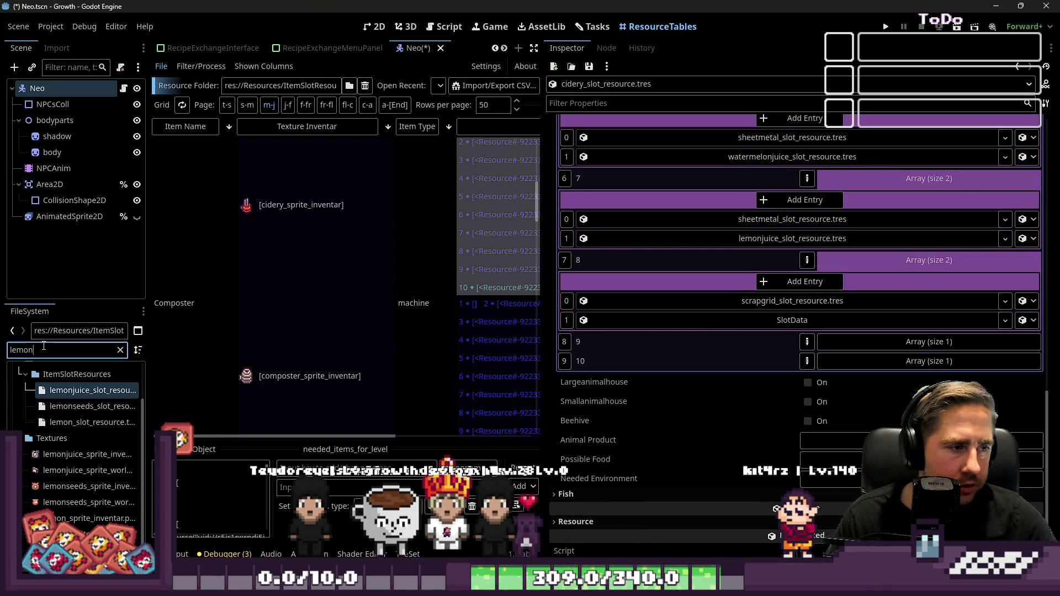
key("ctrl+a")
type("Jack")
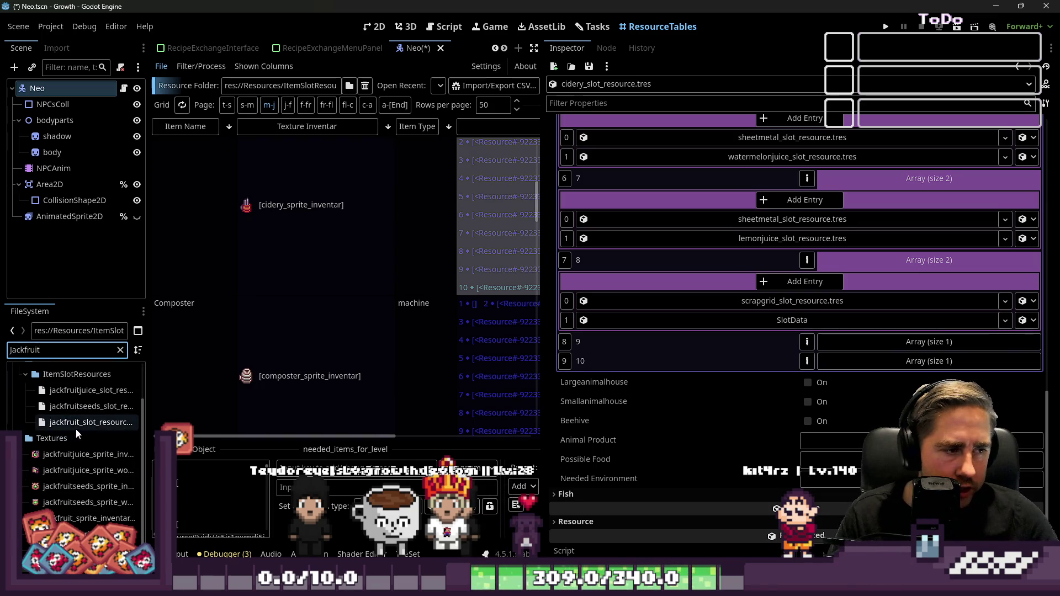
mouse_move(83, 390)
left_mouse_down()
mouse_move(544, 342)
mouse_move(872, 365)
mouse_move(823, 329)
mouse_move(812, 367)
mouse_move(816, 326)
mouse_move(829, 328)
left_mouse_up()
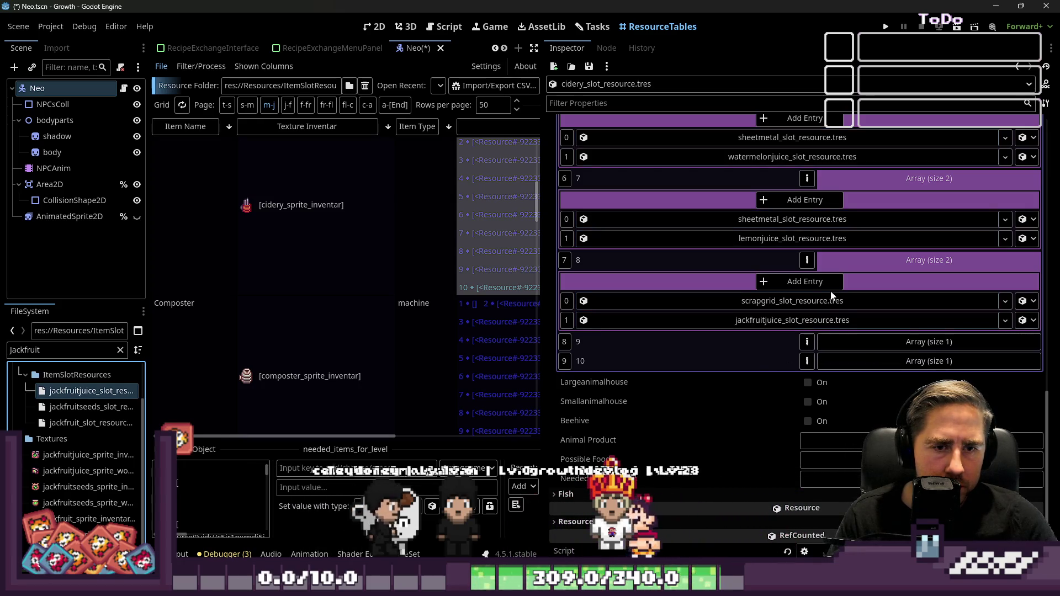
left_click(880, 343)
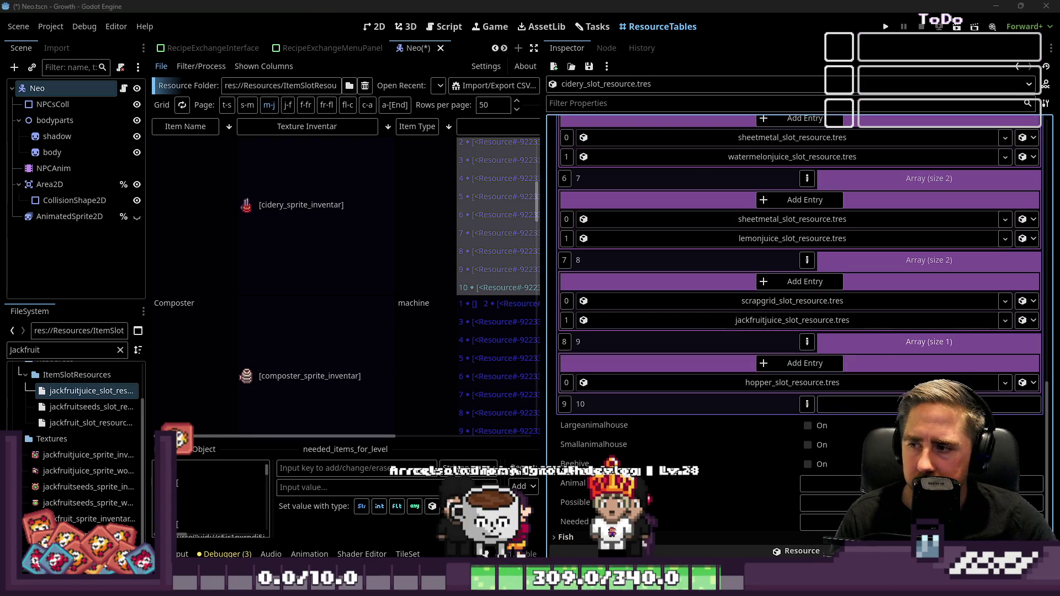
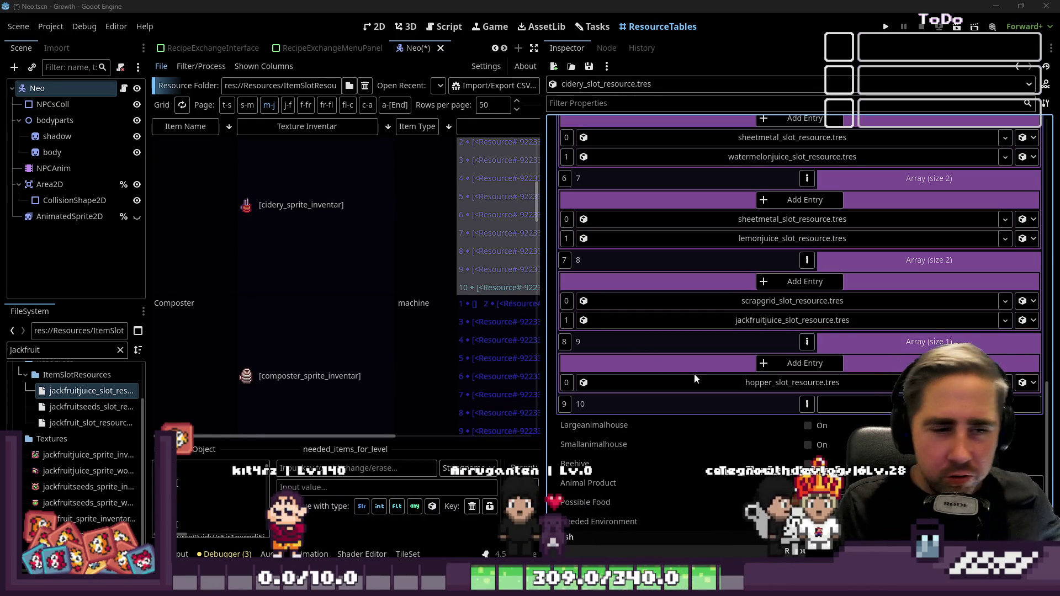
- Add a second slot to recipe entry 9 and fill it with durianjuice_slot_resource.tres from the FileSystem
left_click(1020, 380)
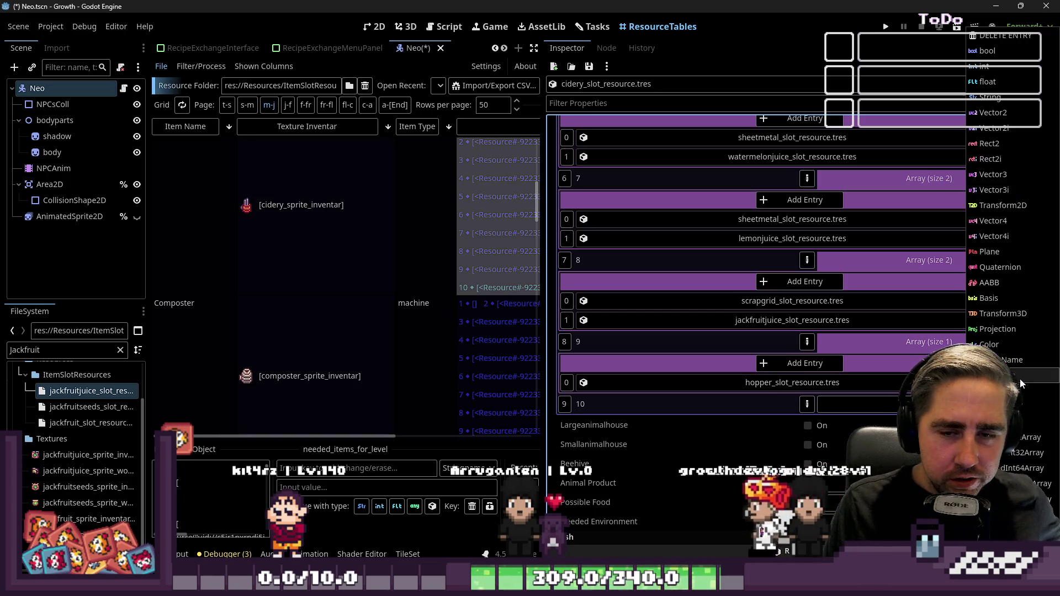
left_click(880, 379)
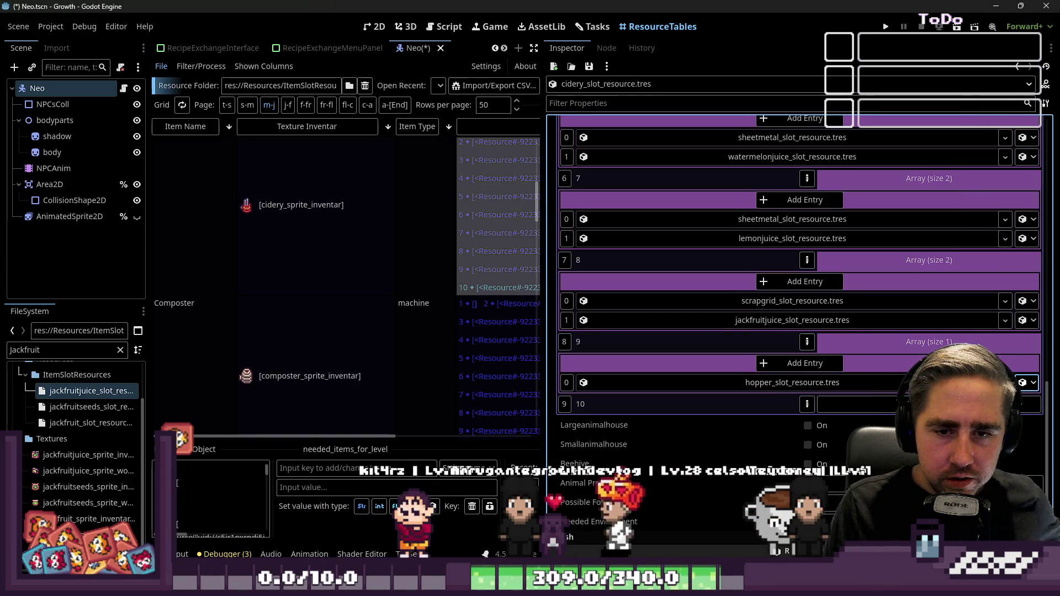
left_click(802, 361)
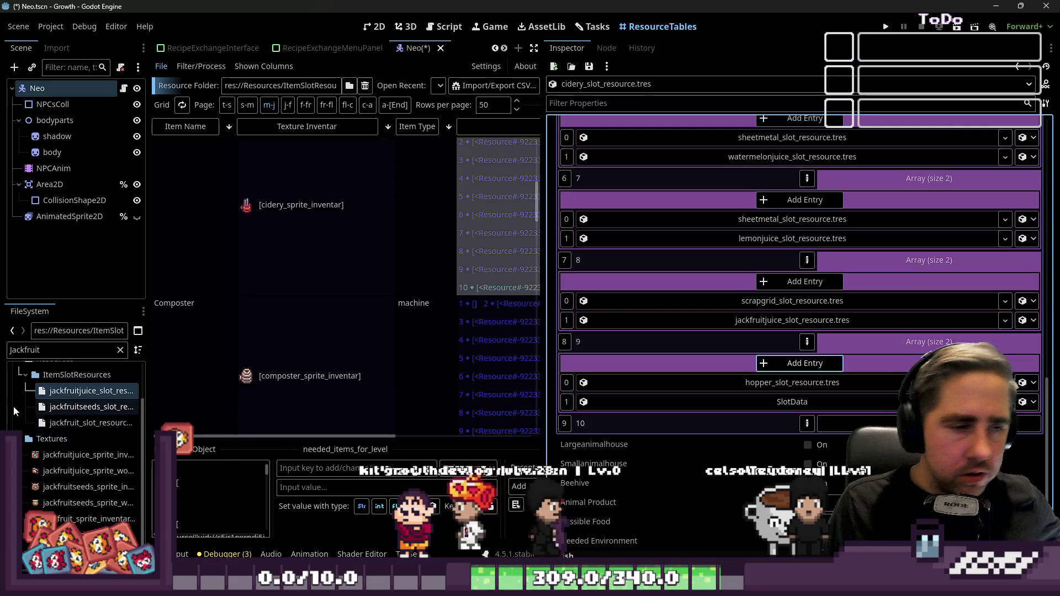
left_click(61, 350)
type("Durian")
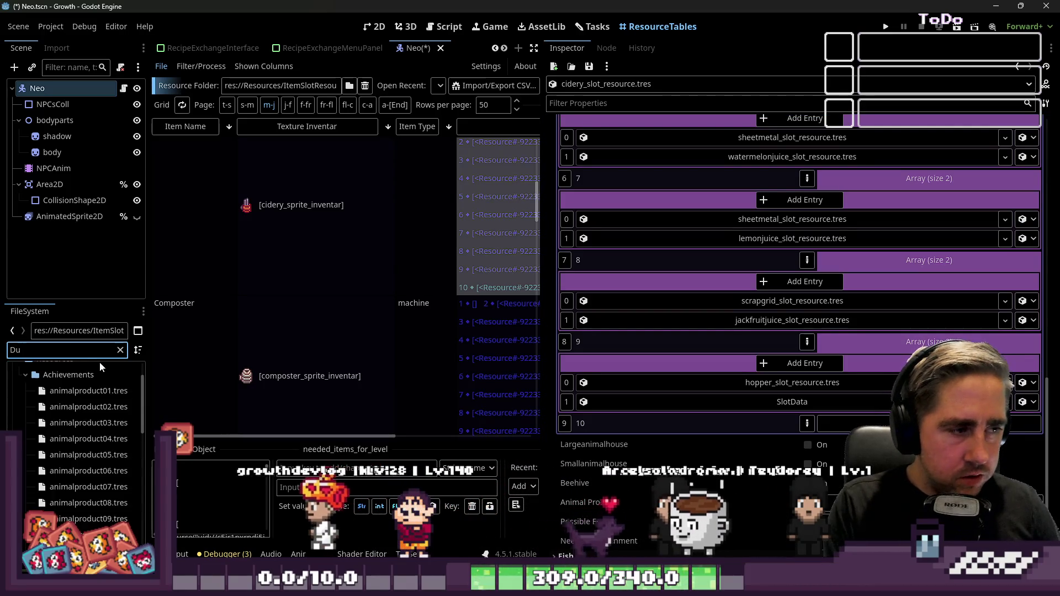
mouse_move(91, 391)
left_mouse_down()
mouse_move(853, 368)
mouse_move(774, 404)
left_mouse_up()
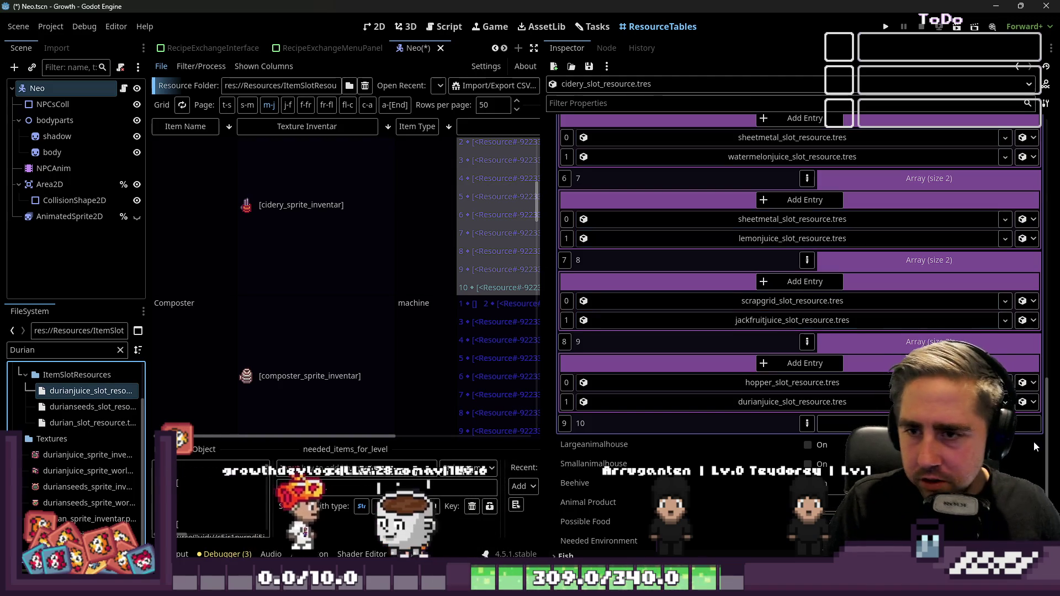